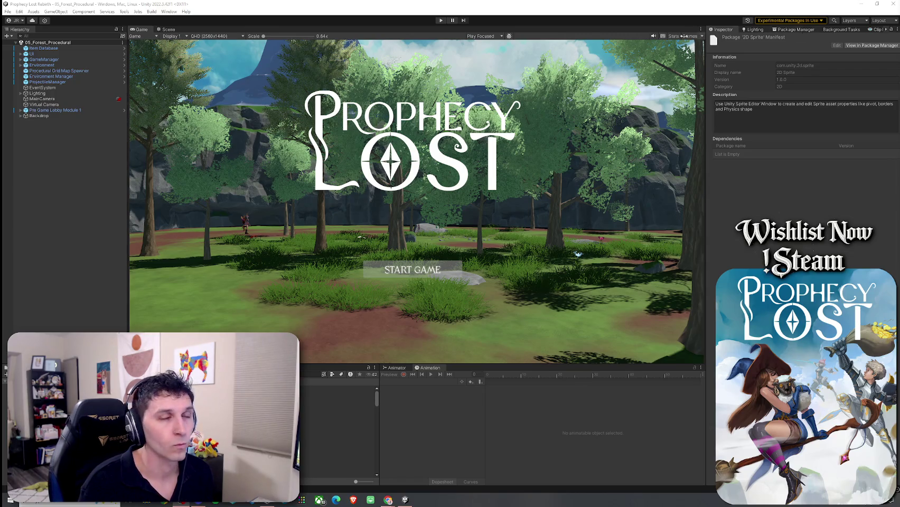
# Step: Bring The Plan document over Unity, move it mid-screen, widen it, and scroll to Week 2-3
pyautogui.click(8, 11)
pyautogui.press('Escape')
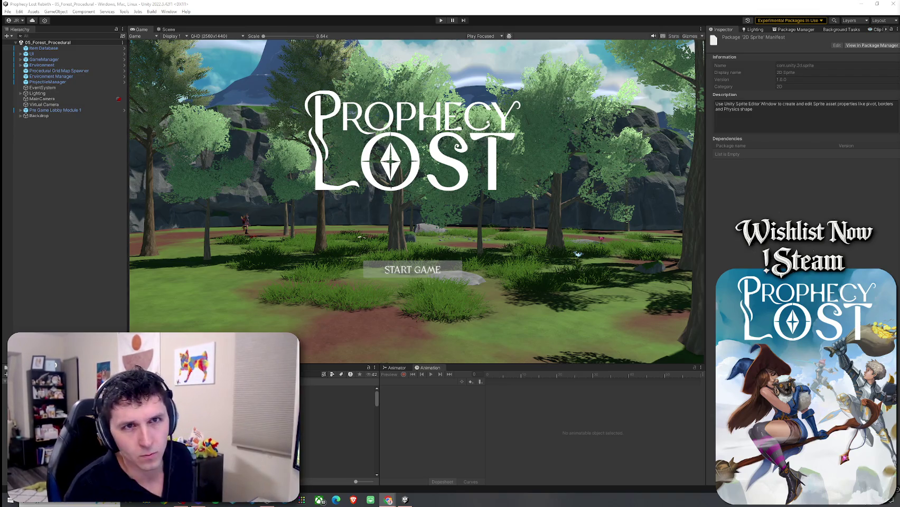
pyautogui.hotkey('alt', 'Tab')
pyautogui.moveTo(794, 44); pyautogui.dragTo(495, 34)
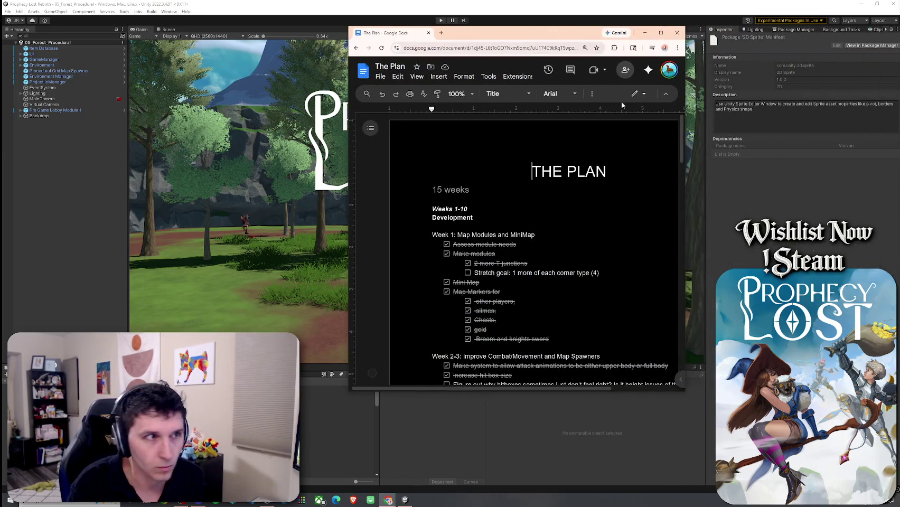
pyautogui.moveTo(686, 137); pyautogui.dragTo(796, 138)
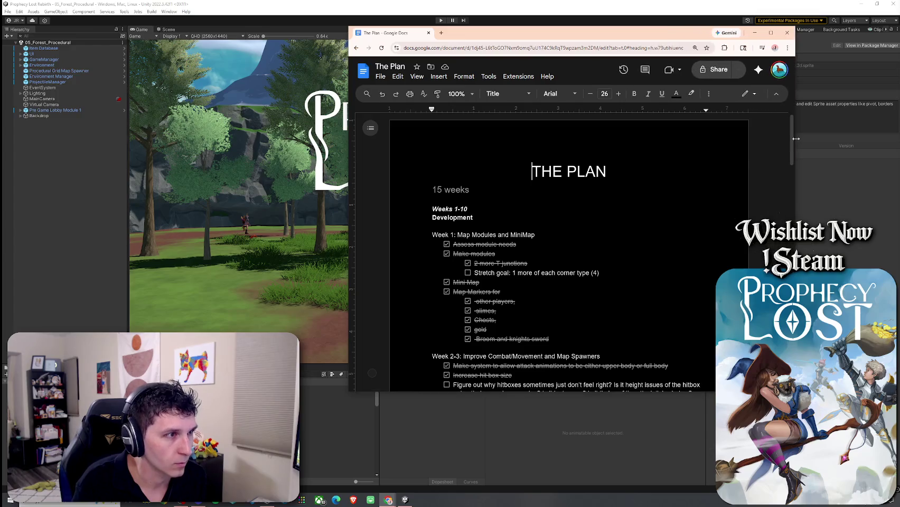
pyautogui.scroll(-5, 697, 174)
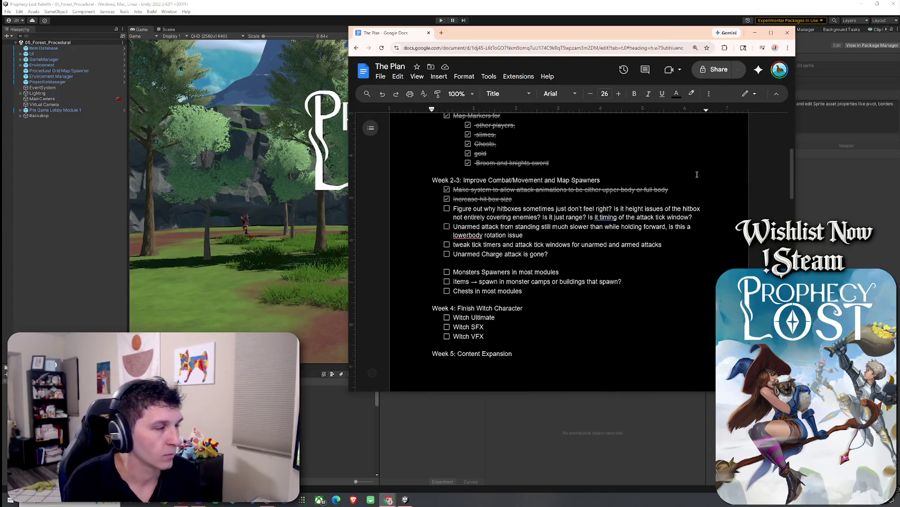
pyautogui.scroll(1, 697, 174)
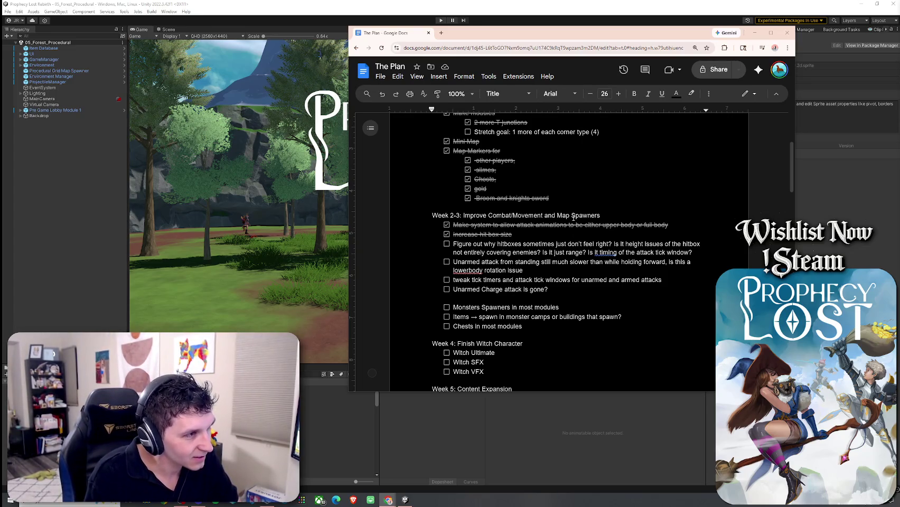
# Step: Select and deselect the Improve Combat/Movement heading text, then bring Unity back to the front
pyautogui.moveTo(463, 216)
pyautogui.mouseDown()
pyautogui.moveTo(611, 216)
pyautogui.moveTo(475, 215)
pyautogui.mouseUp()
pyautogui.click(611, 216)
pyautogui.moveTo(601, 215)
pyautogui.mouseDown()
pyautogui.moveTo(430, 216)
pyautogui.moveTo(567, 216)
pyautogui.moveTo(464, 214)
pyautogui.mouseUp()
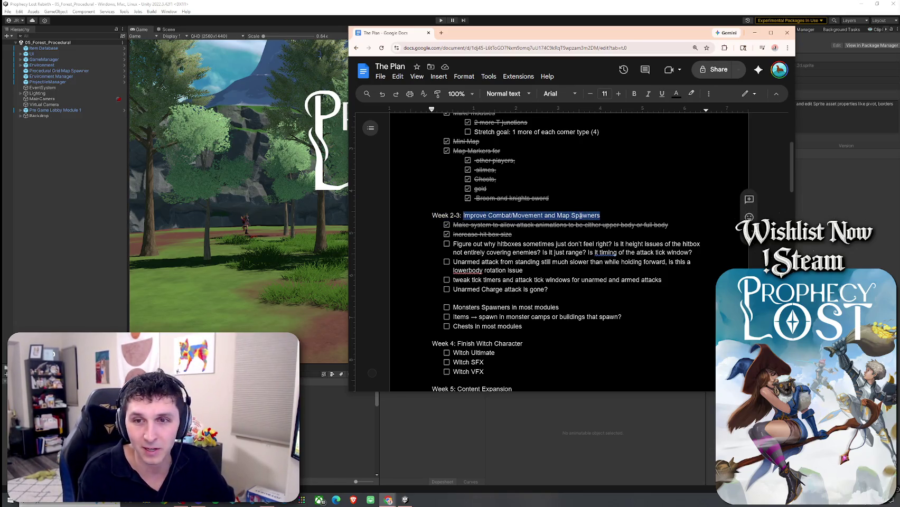
pyautogui.click(633, 214)
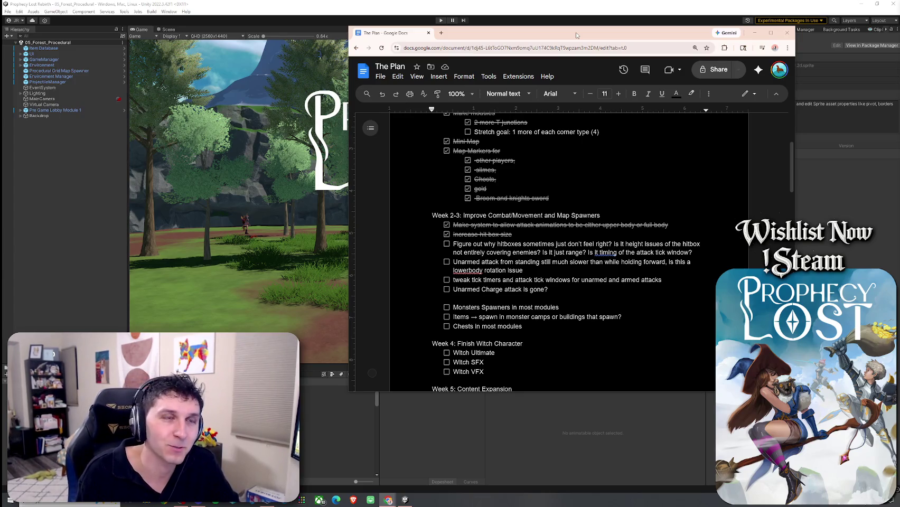
pyautogui.click(545, 7)
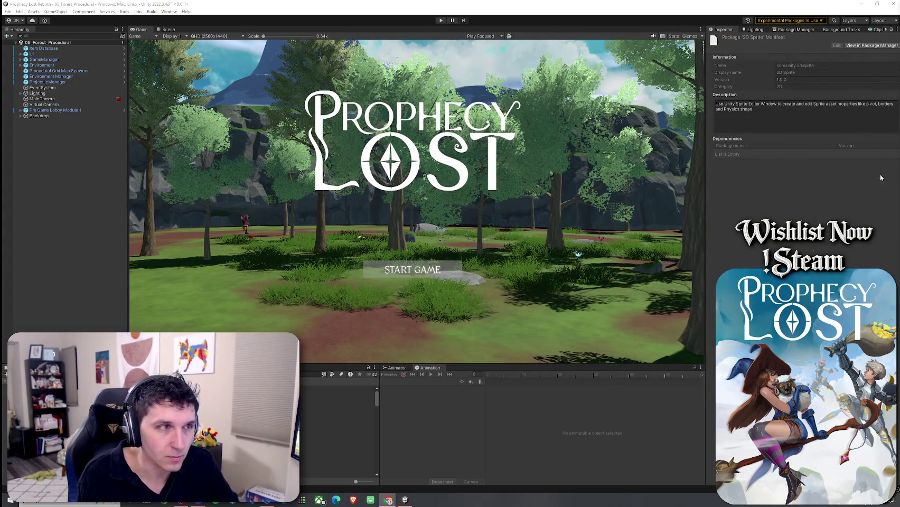
# Step: Switch to the Scene view and open 02_Test Scene from the Scenes folder
pyautogui.moveTo(315, 364); pyautogui.dragTo(315, 362)
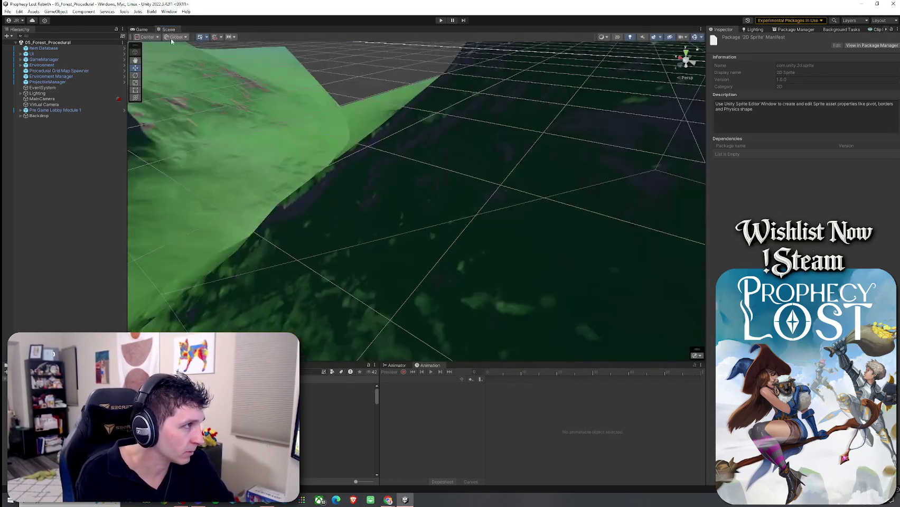
pyautogui.click(168, 30)
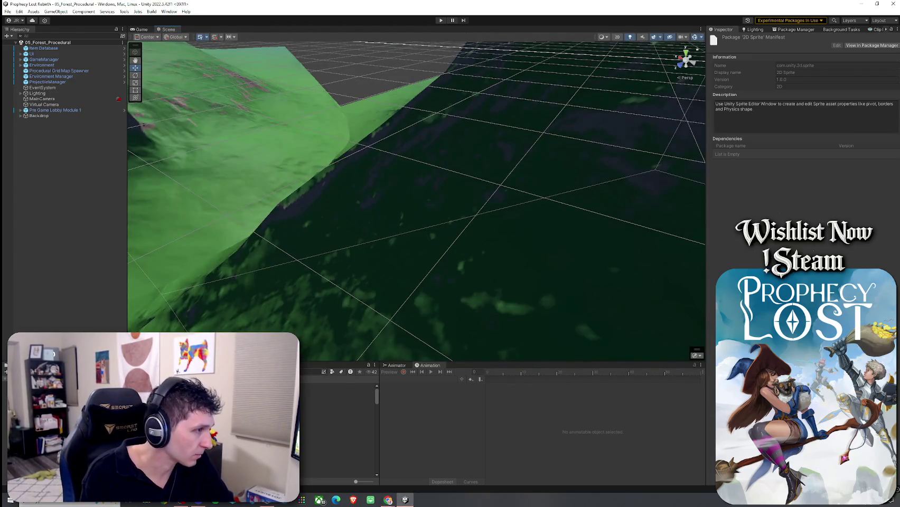
pyautogui.scroll(-2, 338, 428)
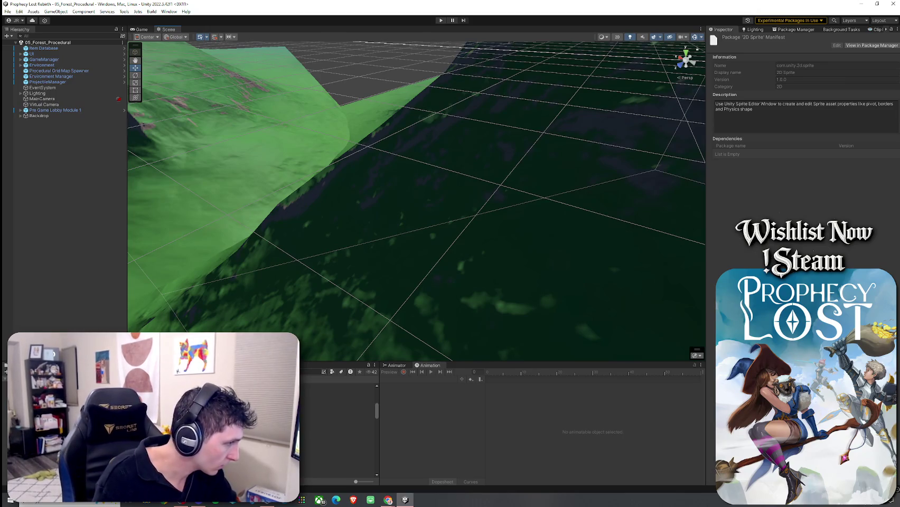
pyautogui.scroll(-1, 341, 428)
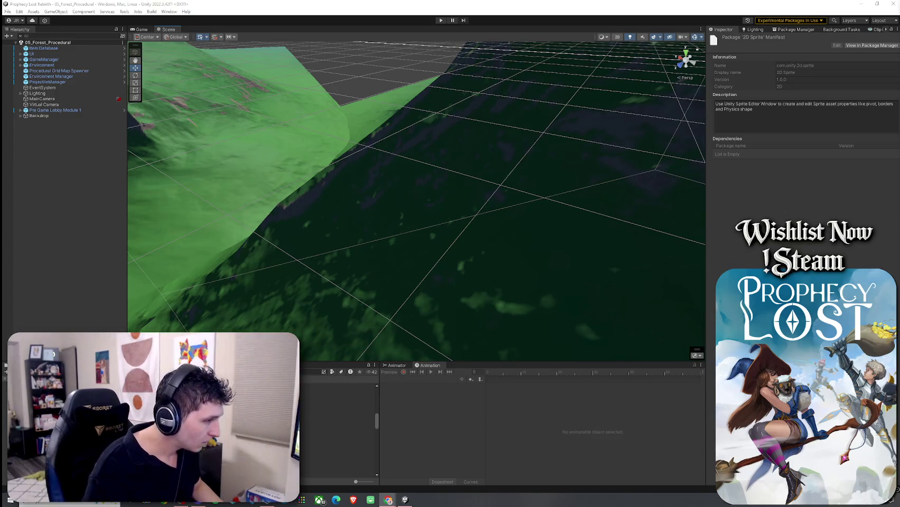
pyautogui.click(338, 409)
pyautogui.click(212, 402)
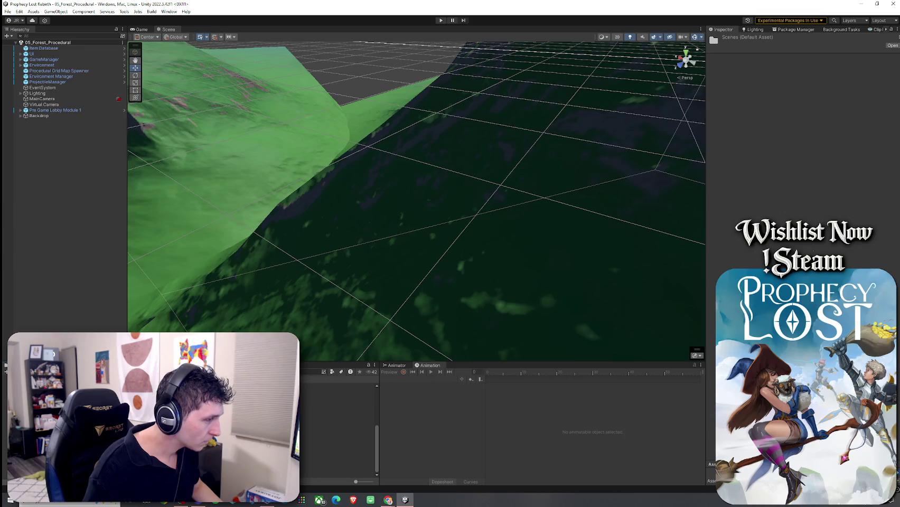
pyautogui.scroll(3, 339, 428)
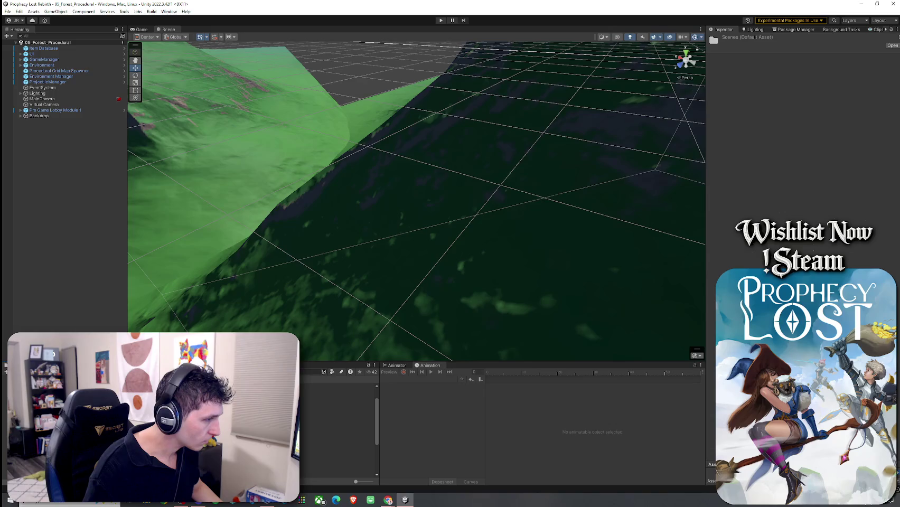
pyautogui.click(338, 421)
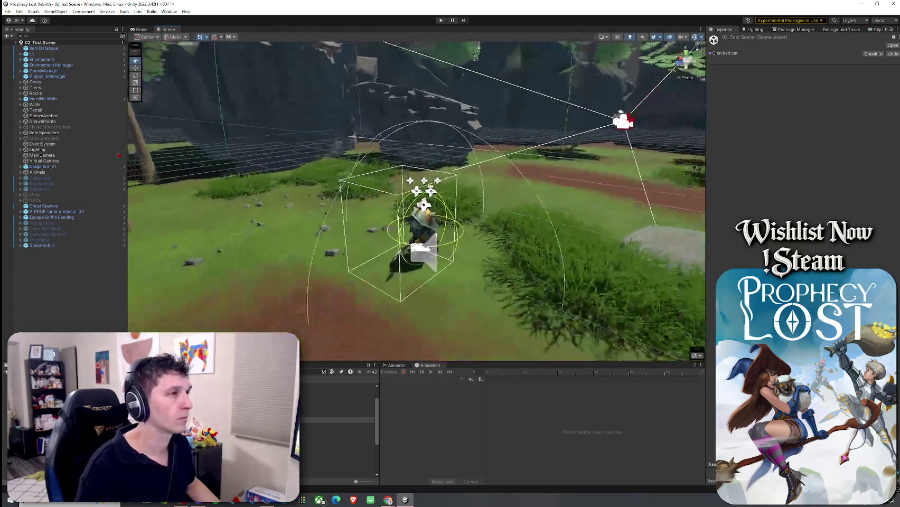
# Step: Pull the scene camera back and place a Blue Harpy from Prefabs > Mob Prefabs > Harpies
pyautogui.moveTo(570, 213); pyautogui.dragTo(570, 213)
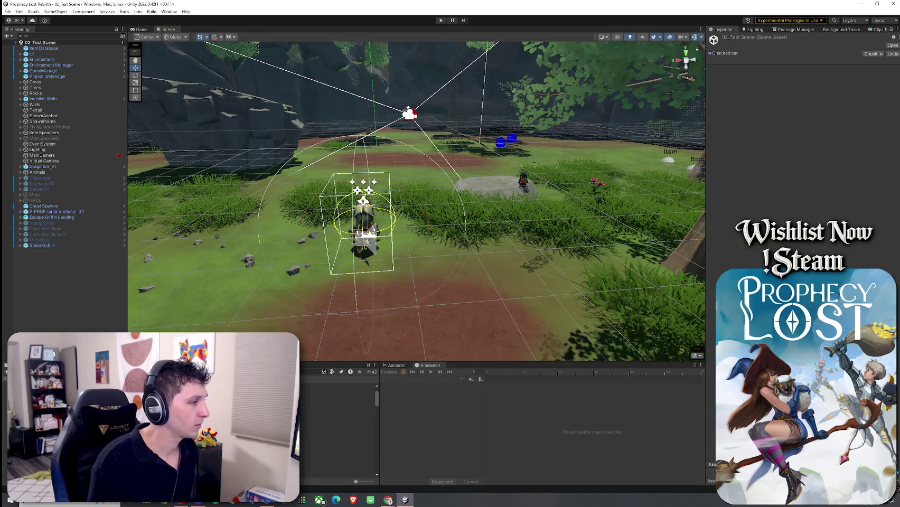
pyautogui.scroll(-3, 338, 422)
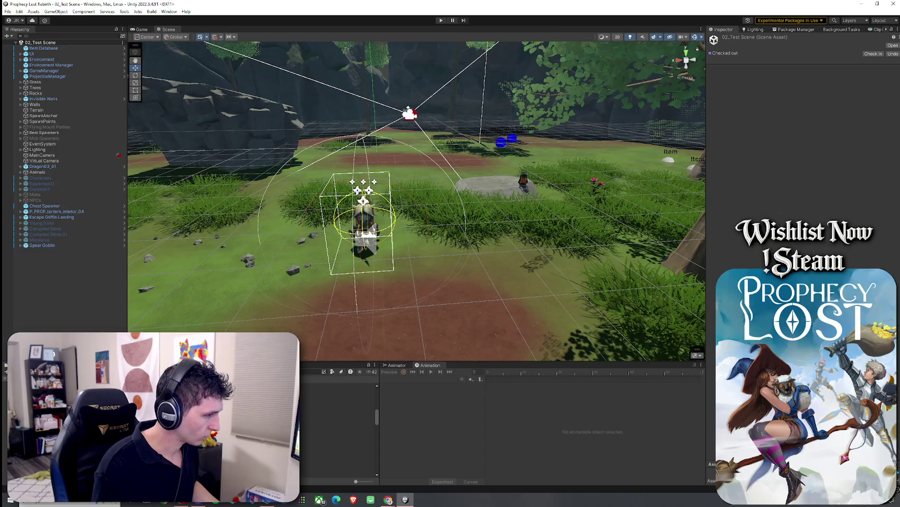
pyautogui.click(338, 410)
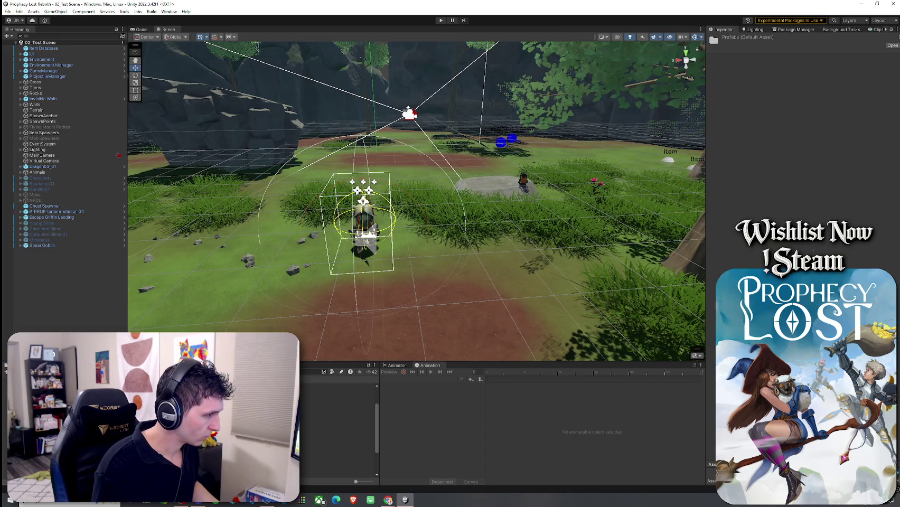
pyautogui.click(338, 404)
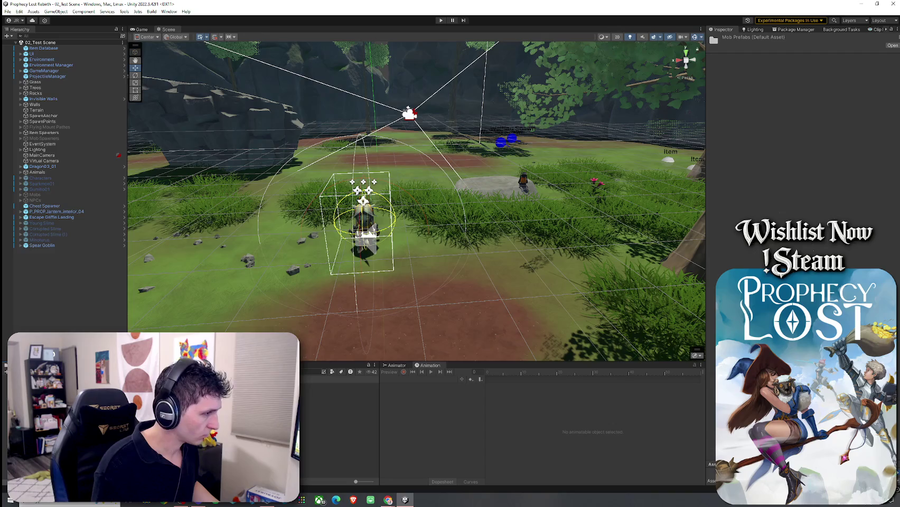
pyautogui.click(338, 386)
pyautogui.moveTo(338, 386)
pyautogui.mouseDown()
pyautogui.moveTo(244, 275)
pyautogui.moveTo(248, 257)
pyautogui.moveTo(228, 320)
pyautogui.moveTo(203, 311)
pyautogui.mouseUp()
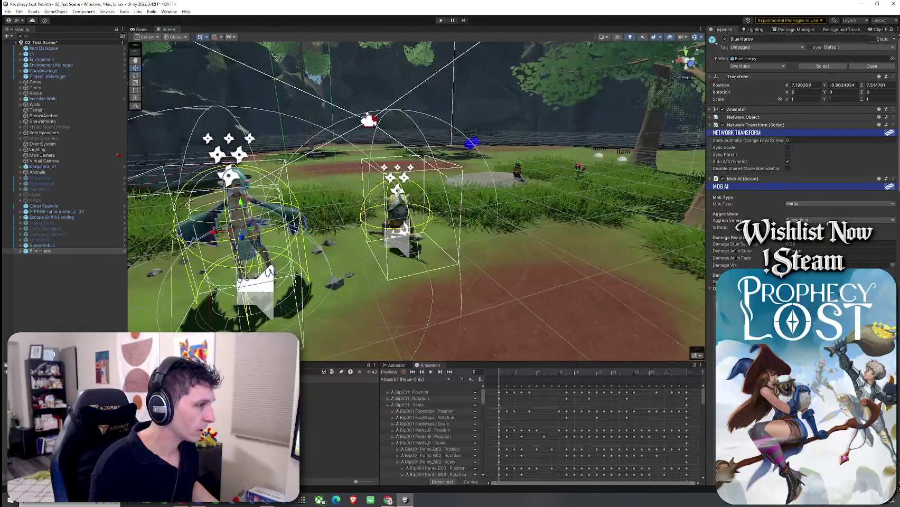
# Step: Place a Corrupted Slime and a Minoturus prefab into the test scene beside the harpy
pyautogui.click(158, 370)
pyautogui.moveTo(339, 397)
pyautogui.mouseDown()
pyautogui.moveTo(343, 370)
pyautogui.moveTo(509, 259)
pyautogui.moveTo(523, 264)
pyautogui.mouseUp()
pyautogui.moveTo(465, 295); pyautogui.dragTo(449, 301)
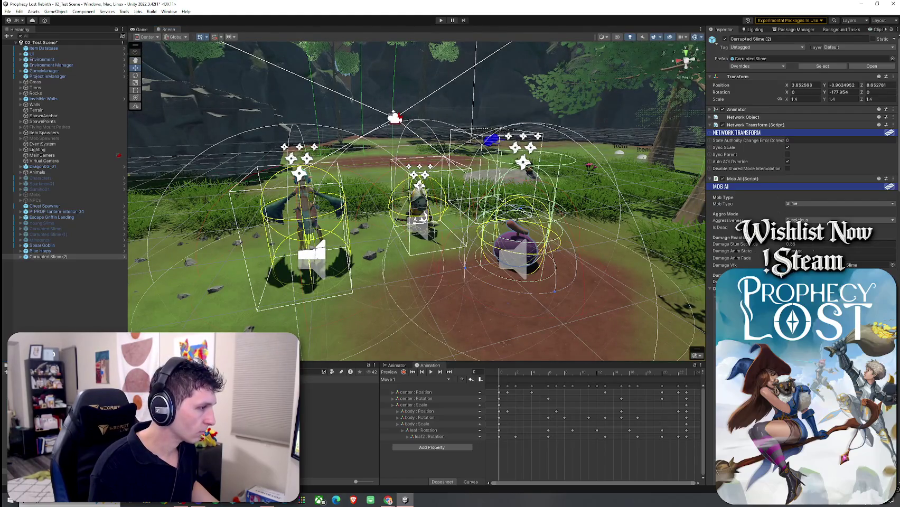
pyautogui.click(338, 397)
pyautogui.moveTo(338, 397)
pyautogui.mouseDown()
pyautogui.moveTo(211, 192)
pyautogui.moveTo(318, 283)
pyautogui.moveTo(302, 283)
pyautogui.mouseUp()
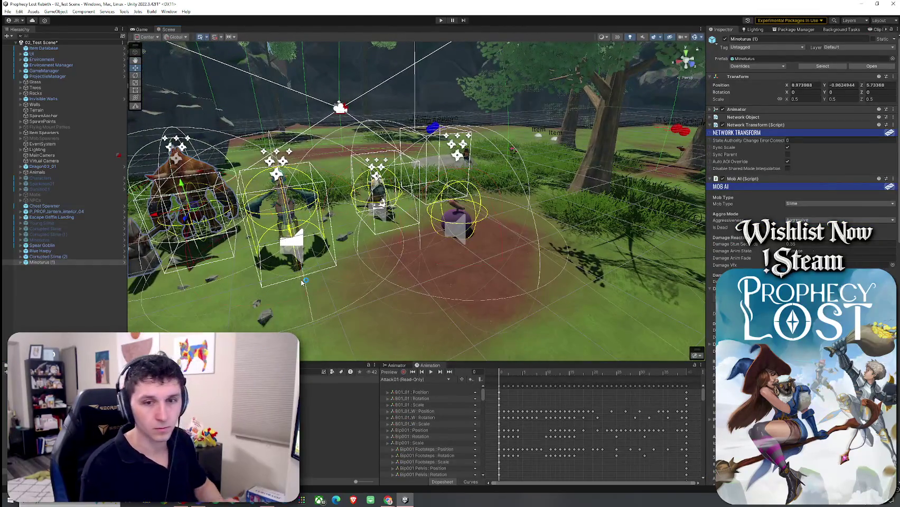
pyautogui.click(8, 11)
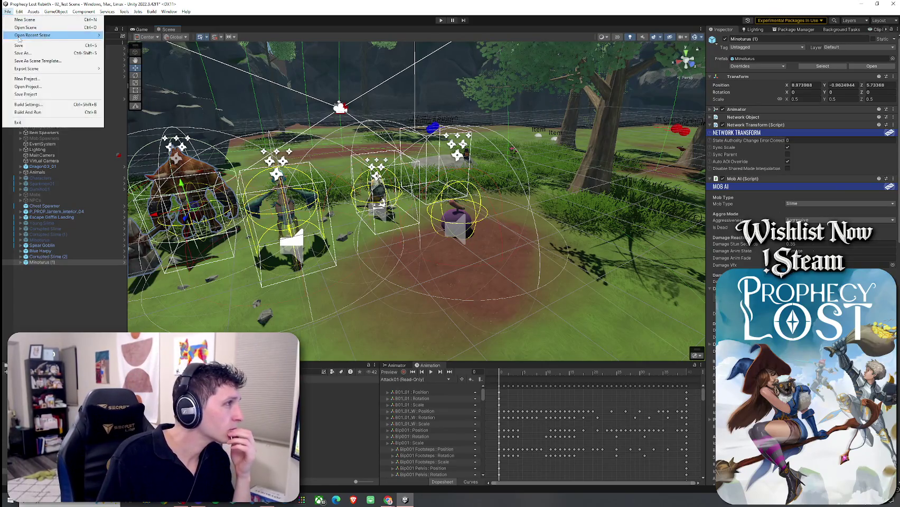
# Step: Test the scene in play mode, then load 02_Test Scene from the Tools scene shortcuts
pyautogui.click(125, 11)
pyautogui.press('Escape')
pyautogui.hotkey('ctrl', 'p')
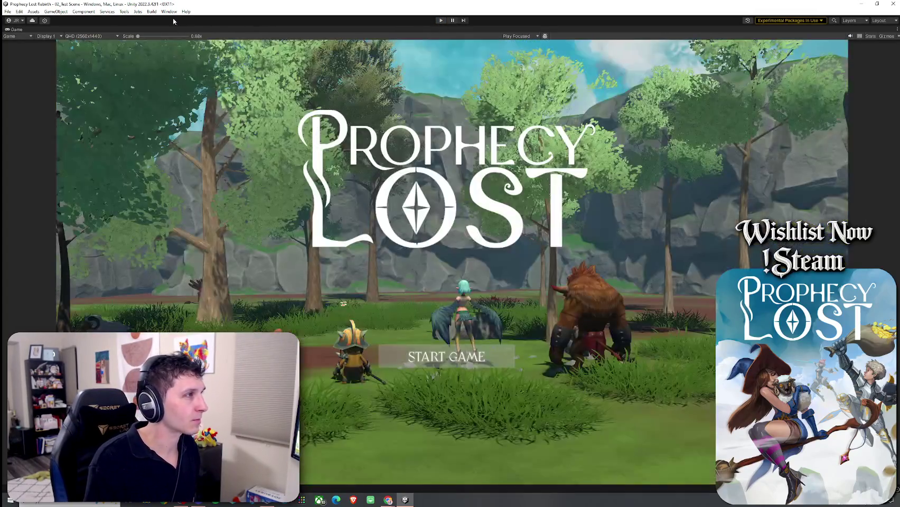
pyautogui.click(124, 11)
pyautogui.click(154, 80)
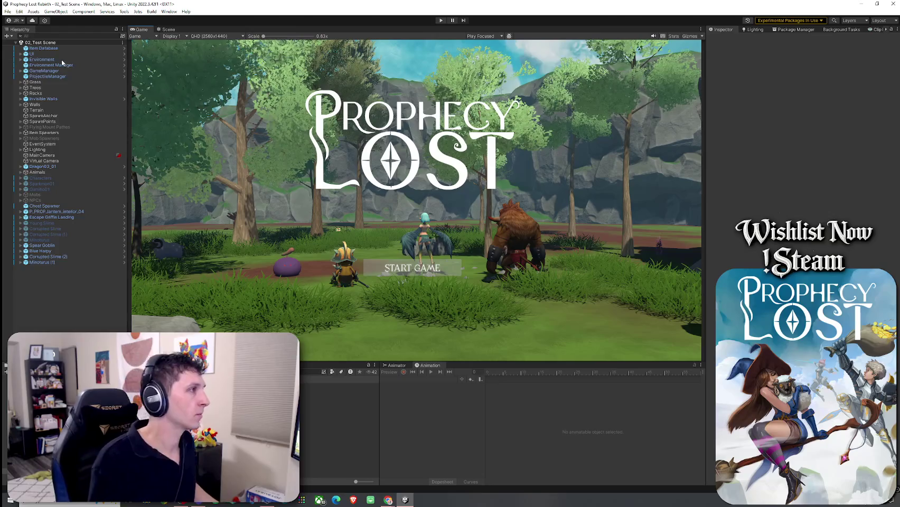
pyautogui.click(59, 70)
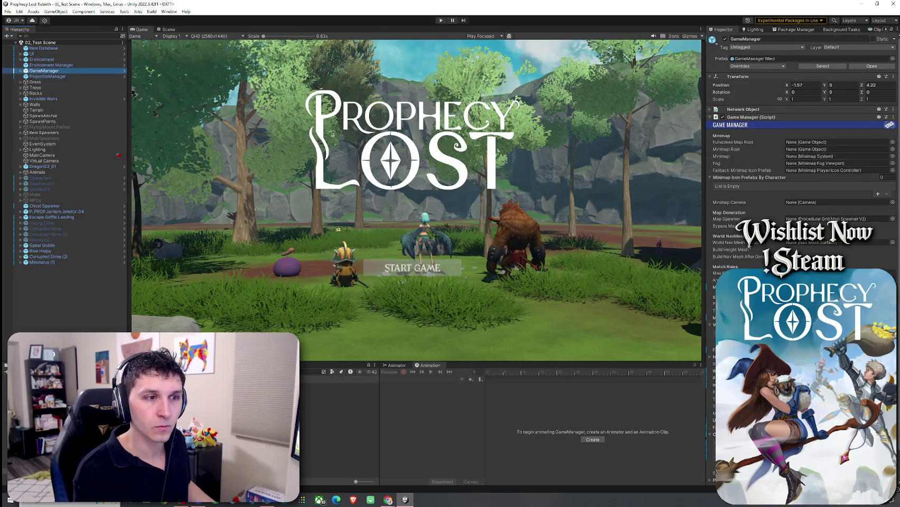
pyautogui.scroll(-3, 800, 159)
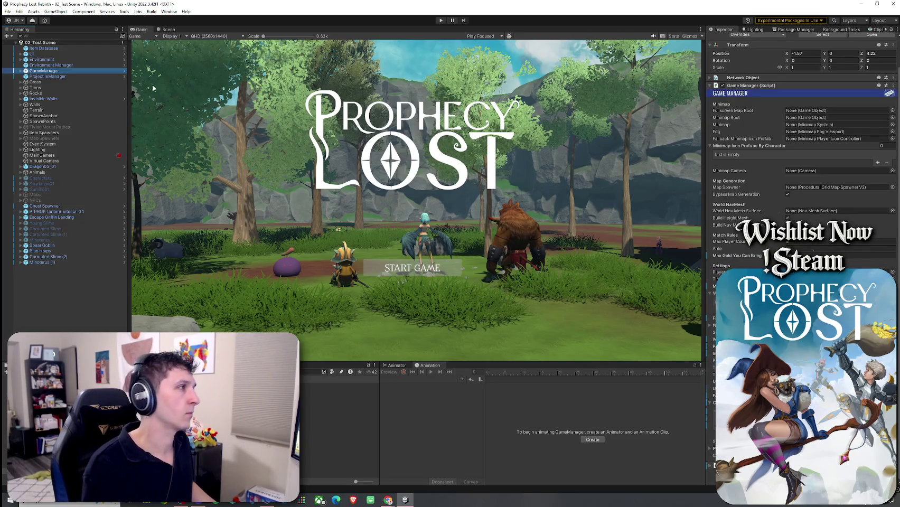
pyautogui.click(8, 11)
pyautogui.click(29, 46)
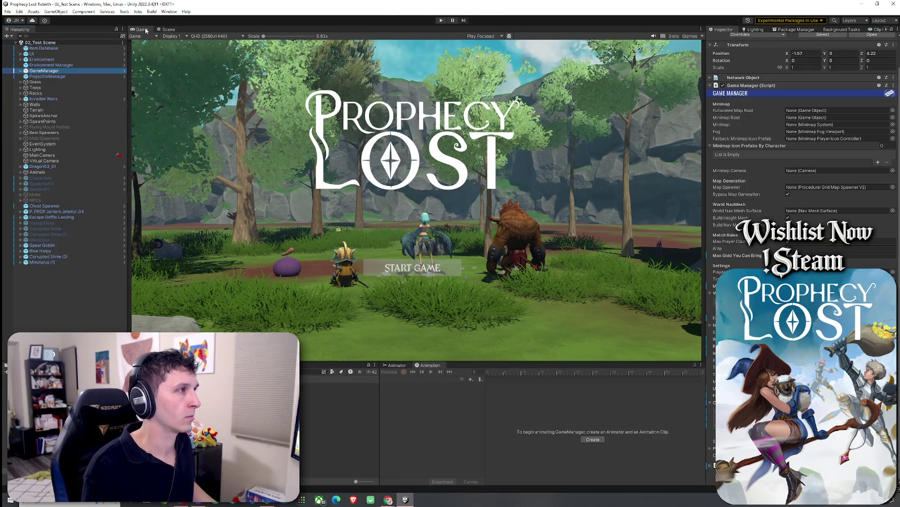
pyautogui.click(20, 71)
pyautogui.click(32, 99)
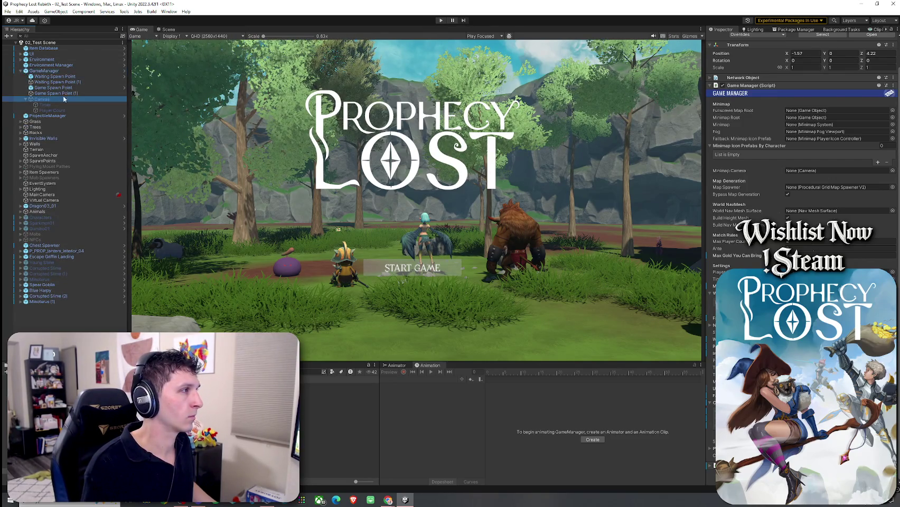
pyautogui.hotkey('alt', 'shift', 'a')
pyautogui.click(8, 11)
pyautogui.click(21, 44)
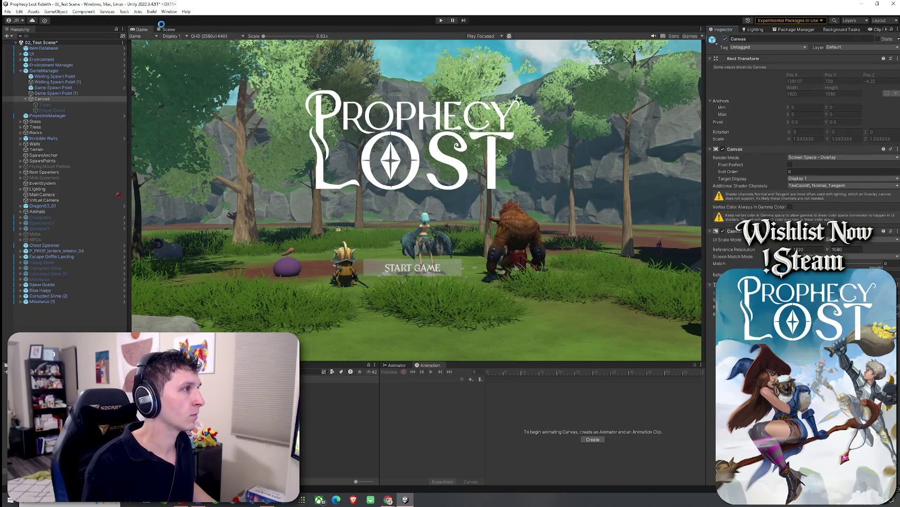
pyautogui.click(442, 20)
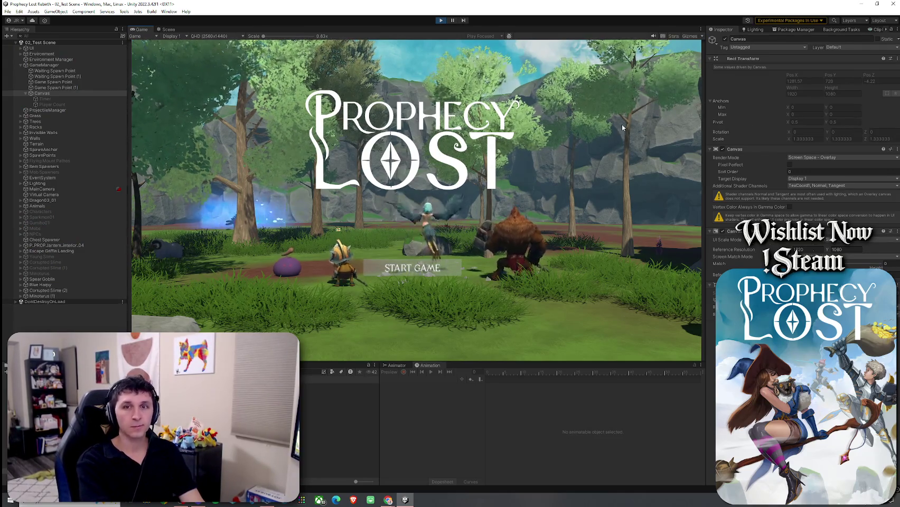
pyautogui.click(413, 268)
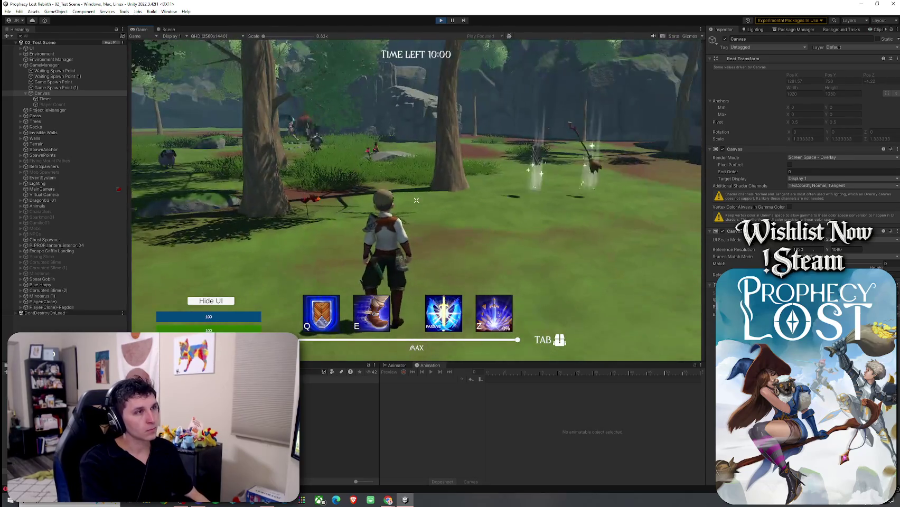
pyautogui.press('w')
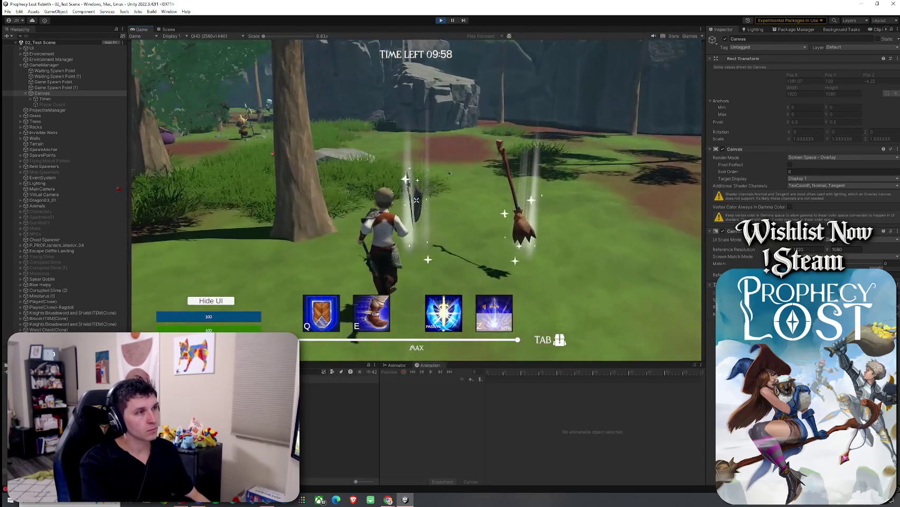
pyautogui.press('Tab')
pyautogui.press('Tab')
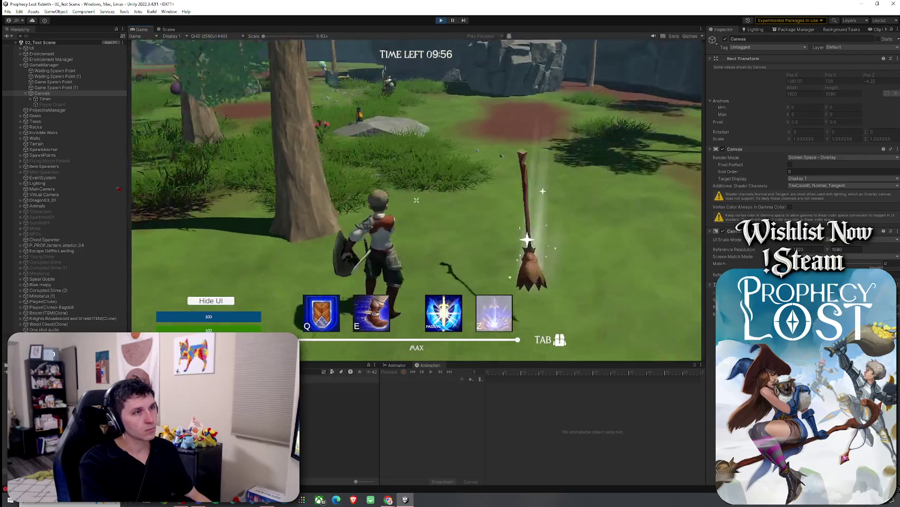
pyautogui.press('super')
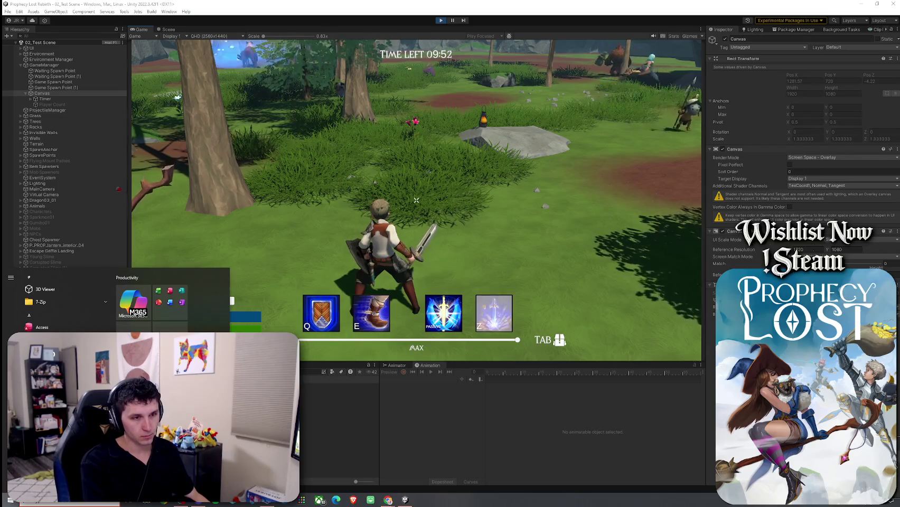
pyautogui.press('super')
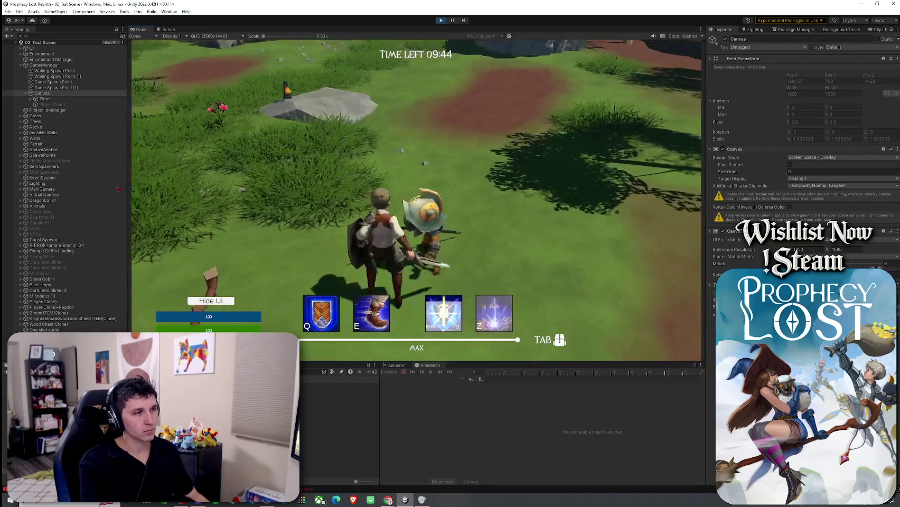
pyautogui.click(165, 297)
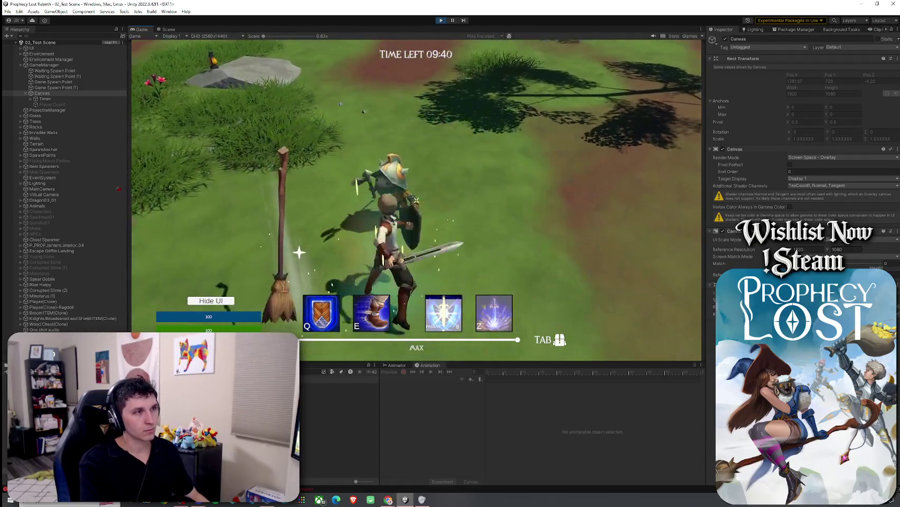
pyautogui.press('w')
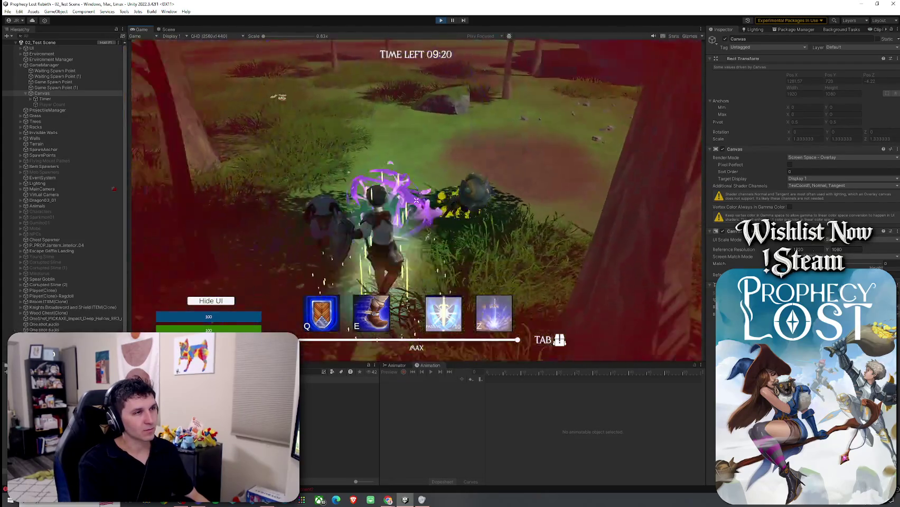
pyautogui.press('w')
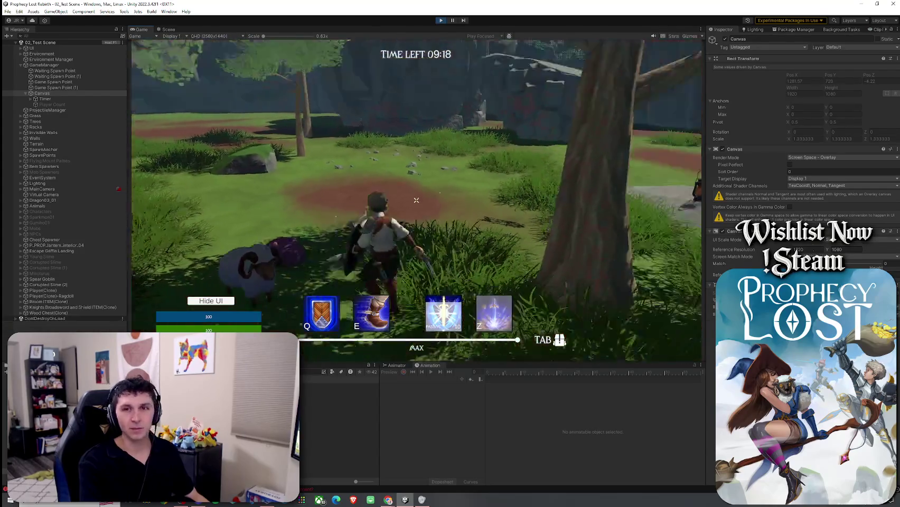
pyautogui.press('w')
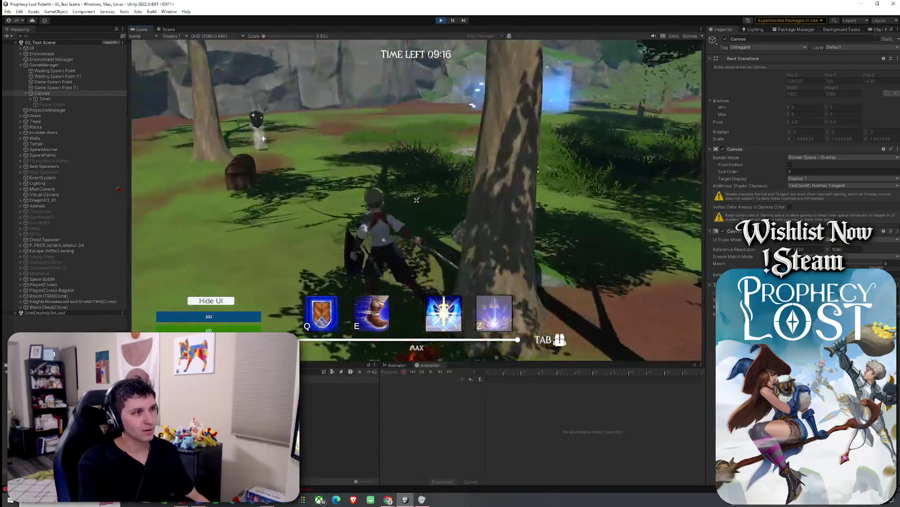
pyautogui.click(417, 200)
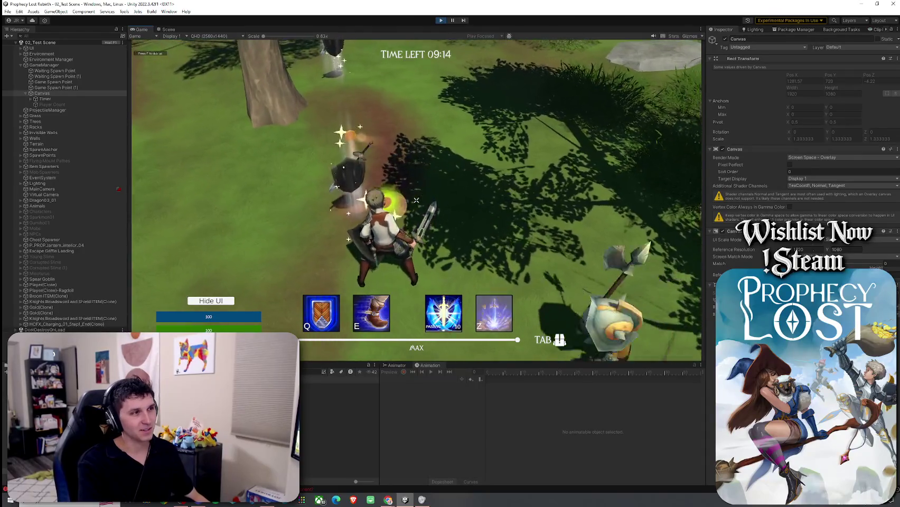
pyautogui.click(417, 200)
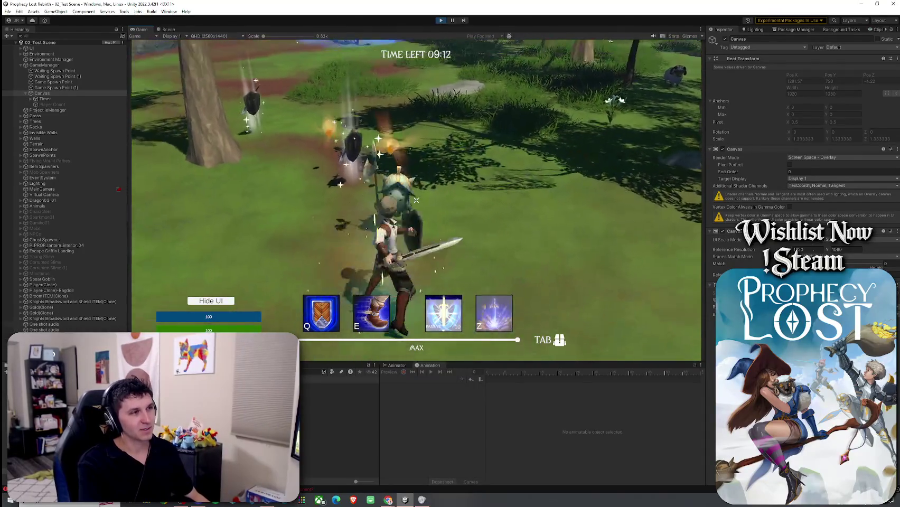
pyautogui.press('w')
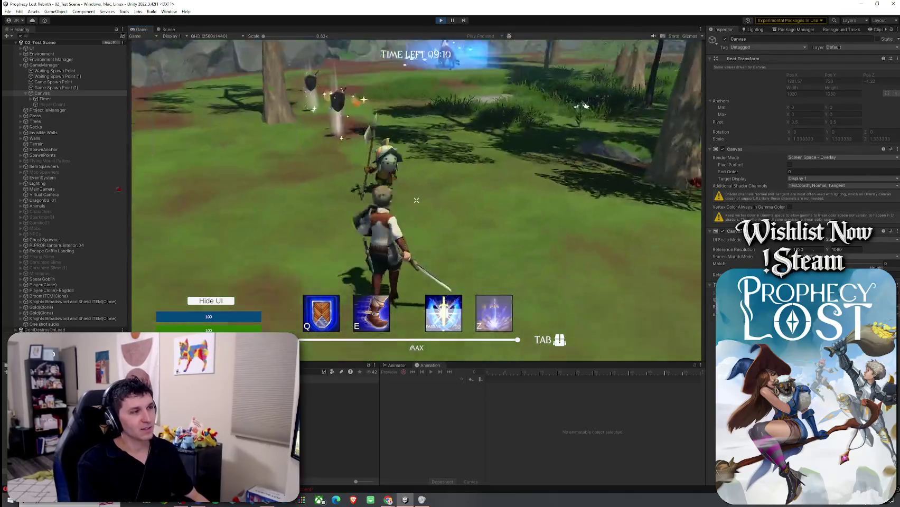
pyautogui.press('z')
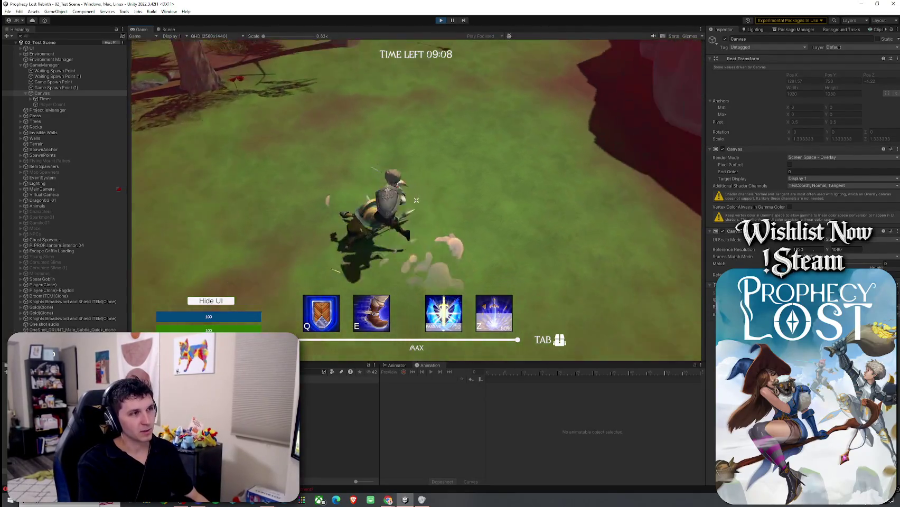
pyautogui.hotkey('ctrl', 'p')
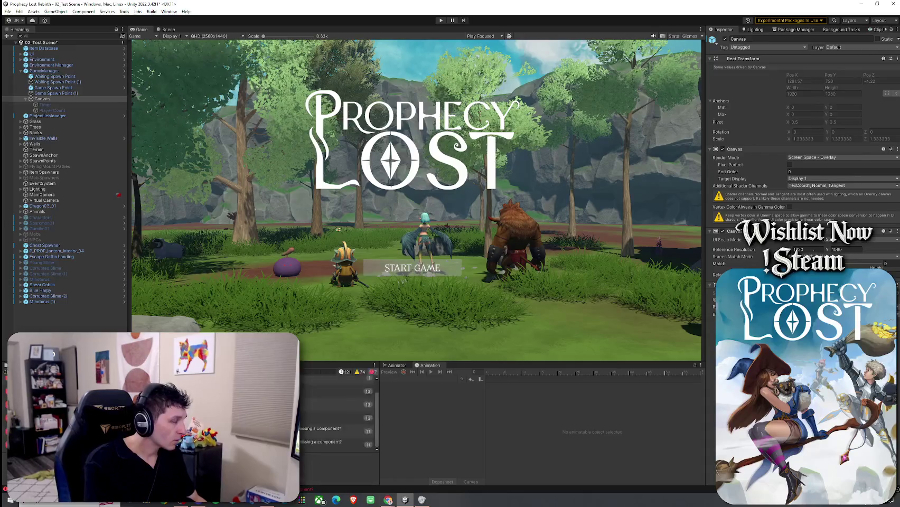
# Step: Save the test scene and select the Spear Goblin prefab
pyautogui.click(7, 11)
pyautogui.click(24, 40)
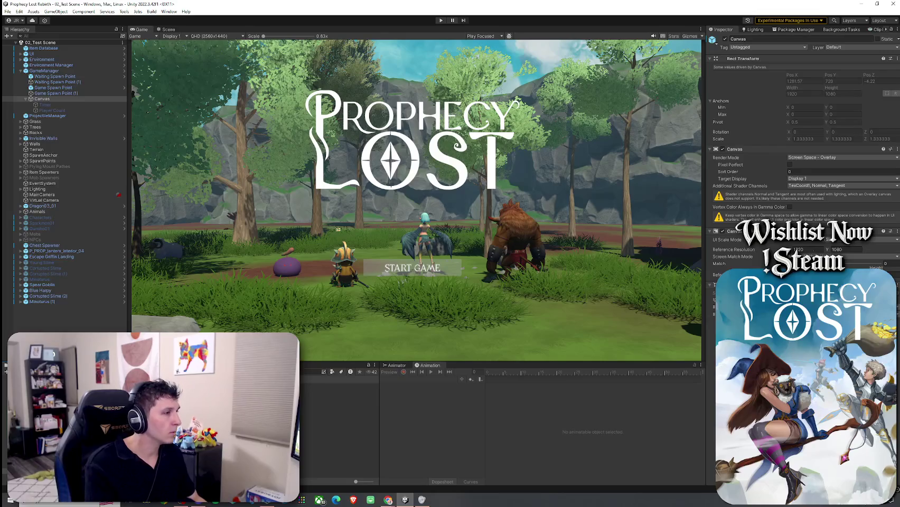
pyautogui.click(340, 403)
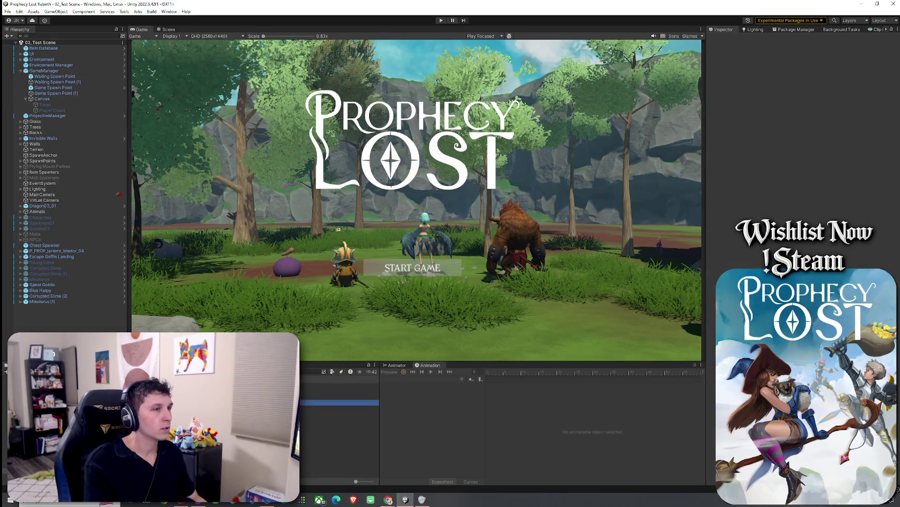
pyautogui.click(339, 402)
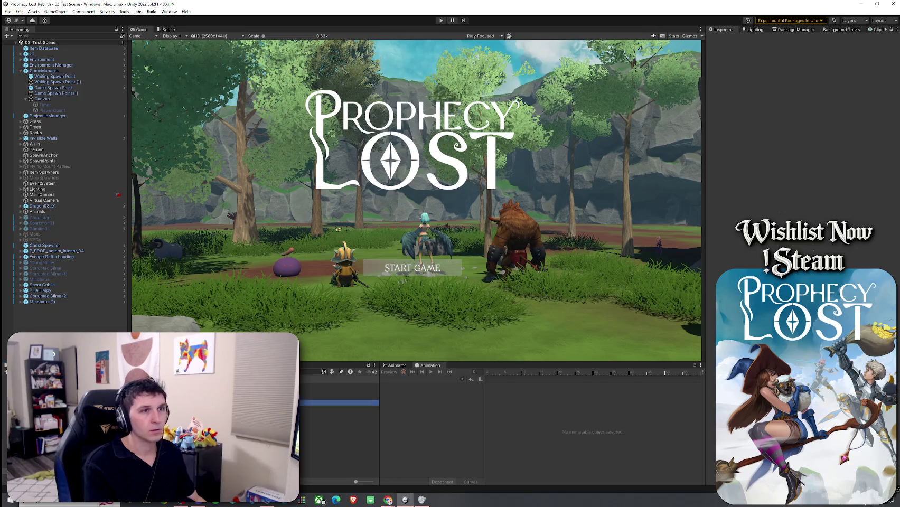
# Step: Inspect the Damage and Death Sfx Clips lists and open MONSTER_Grunt_Deep_Hurt_mono's import settings
pyautogui.moveTo(706, 189); pyautogui.dragTo(650, 190)
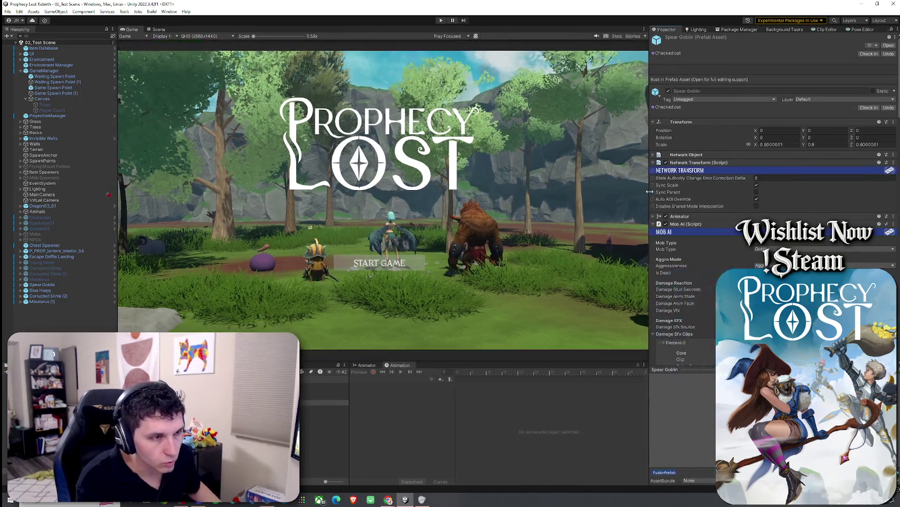
pyautogui.scroll(-5, 718, 250)
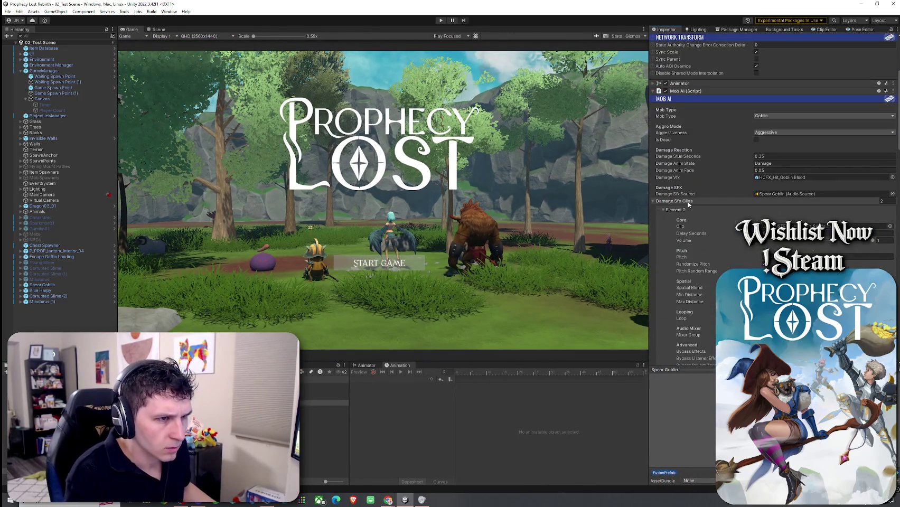
pyautogui.click(689, 204)
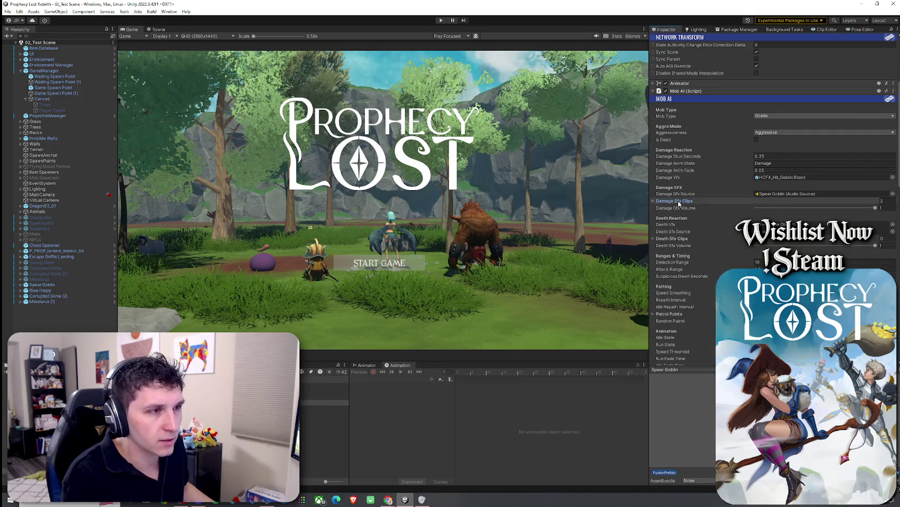
pyautogui.click(680, 203)
pyautogui.scroll(-5, 680, 208)
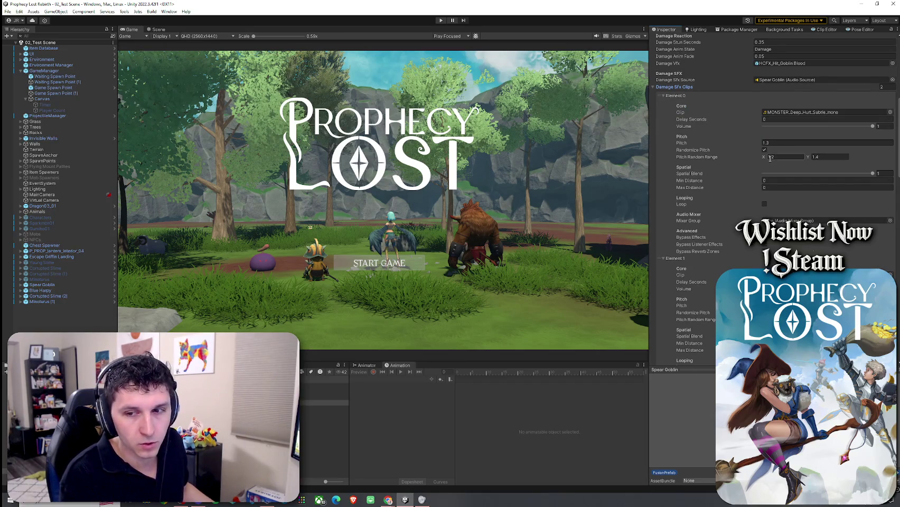
pyautogui.click(687, 97)
pyautogui.click(674, 87)
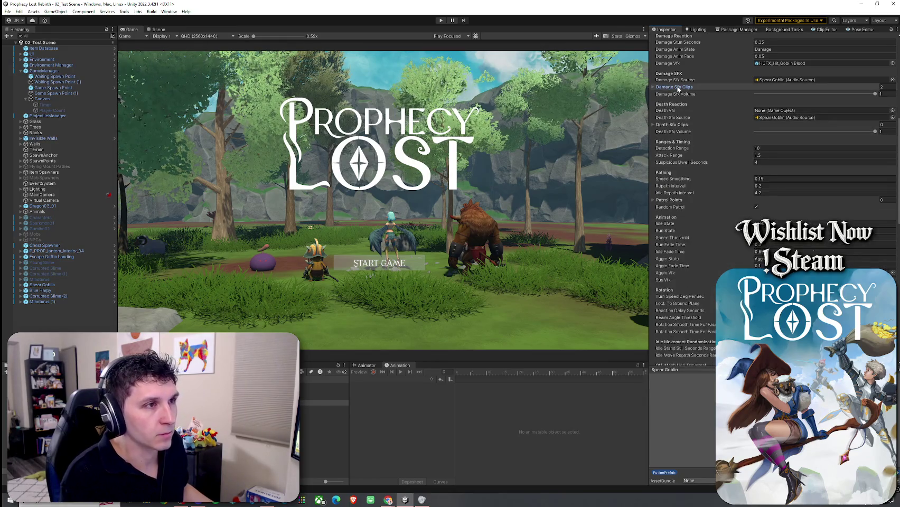
pyautogui.click(687, 125)
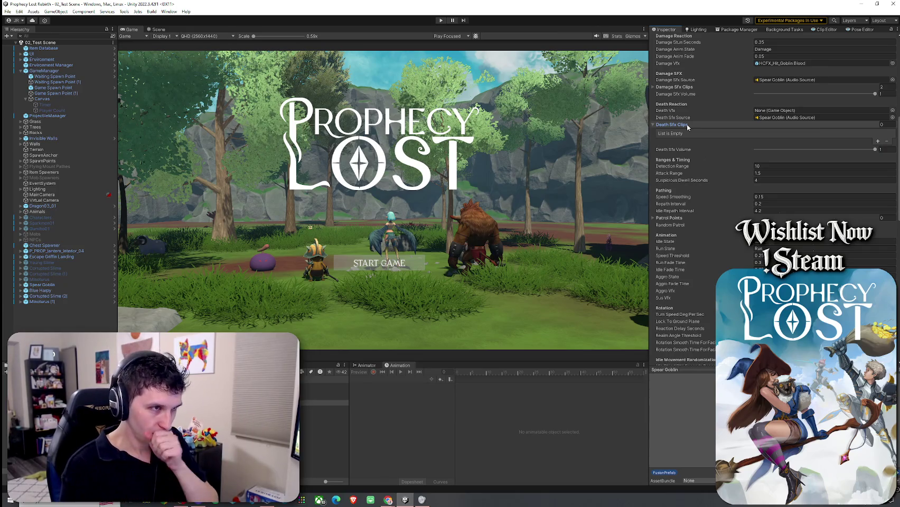
pyautogui.click(681, 86)
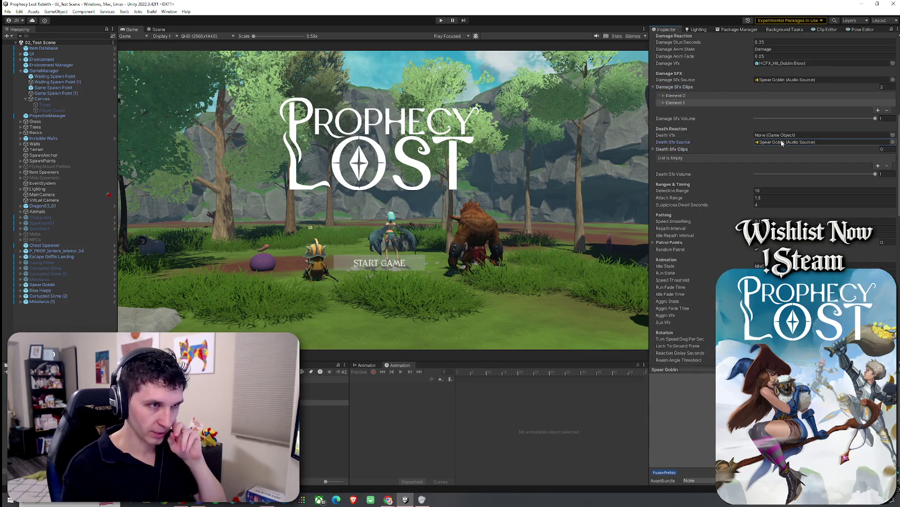
pyautogui.click(677, 103)
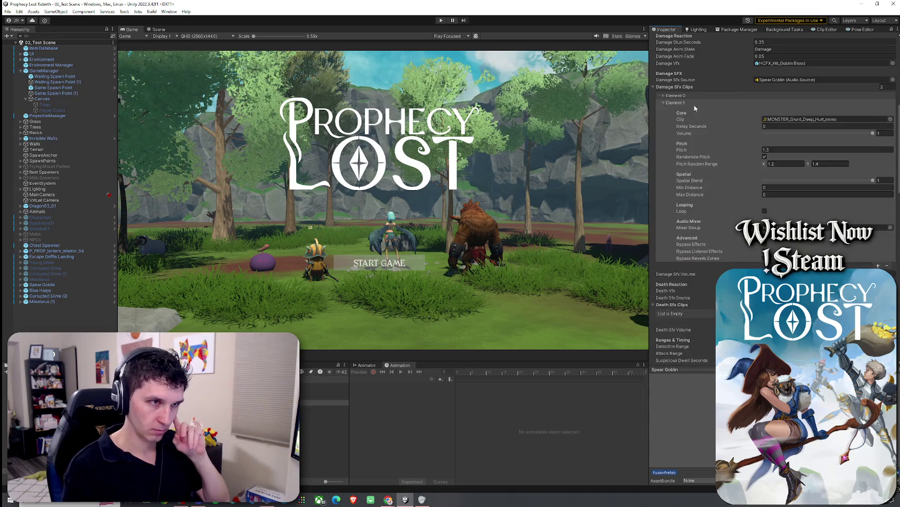
pyautogui.doubleClick(805, 119)
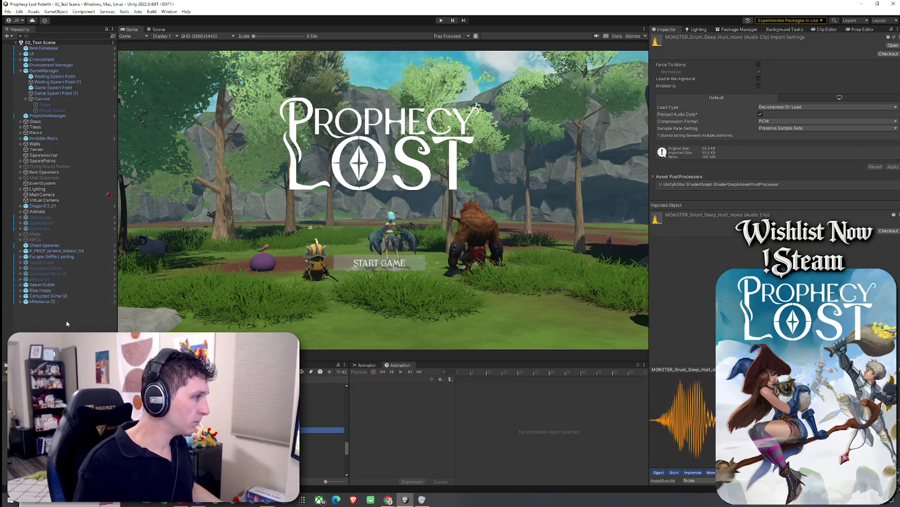
# Step: Select the Spear Goblin in the Hierarchy and return to the Scene view
pyautogui.click(54, 285)
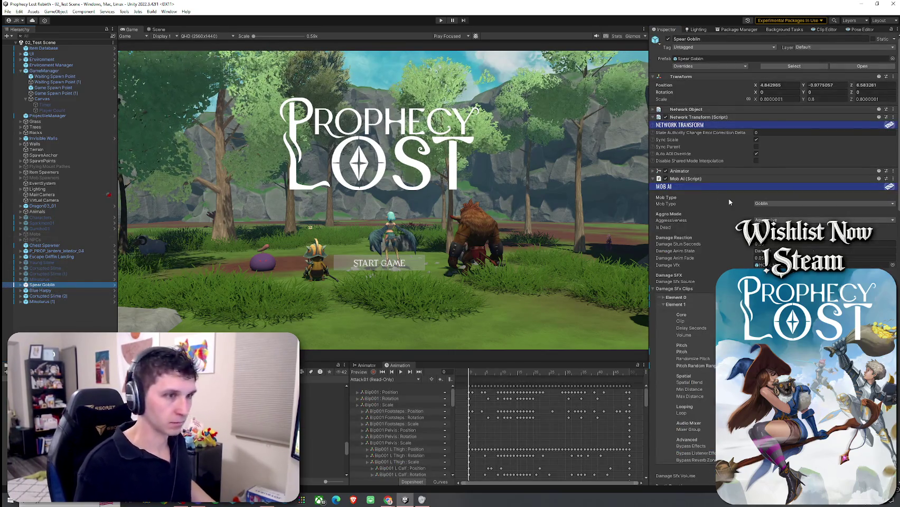
pyautogui.scroll(5, 699, 256)
pyautogui.click(156, 33)
# Step: Select the Spear Goblin prefab asset and open it in Prefab Mode
pyautogui.rightClick(53, 284)
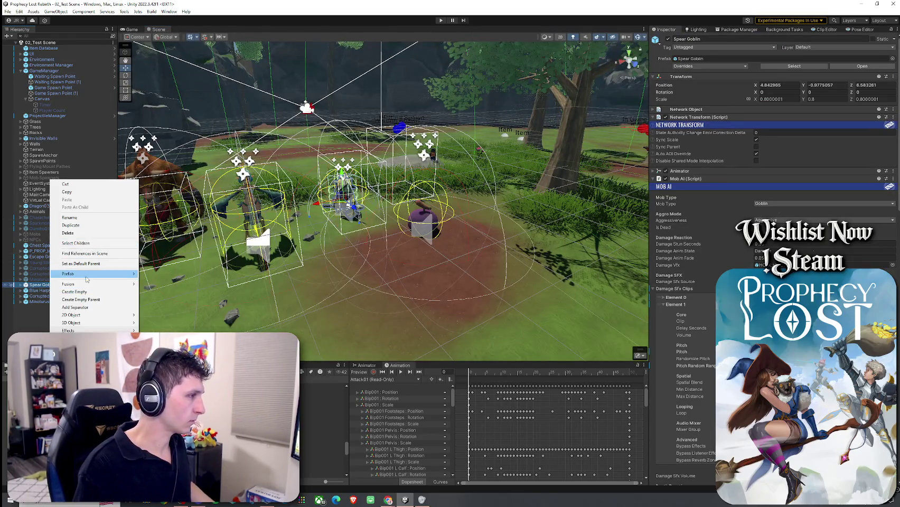
pyautogui.moveTo(87, 274)
pyautogui.click(169, 292)
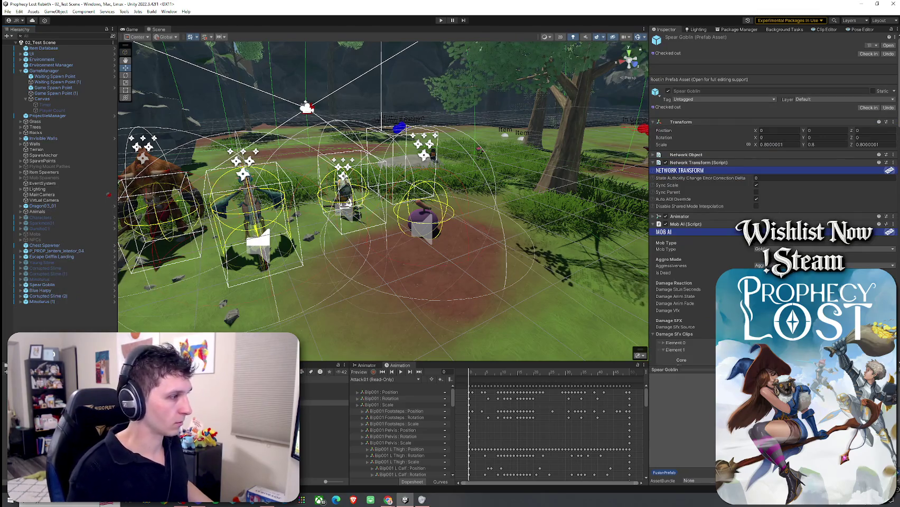
pyautogui.click(889, 45)
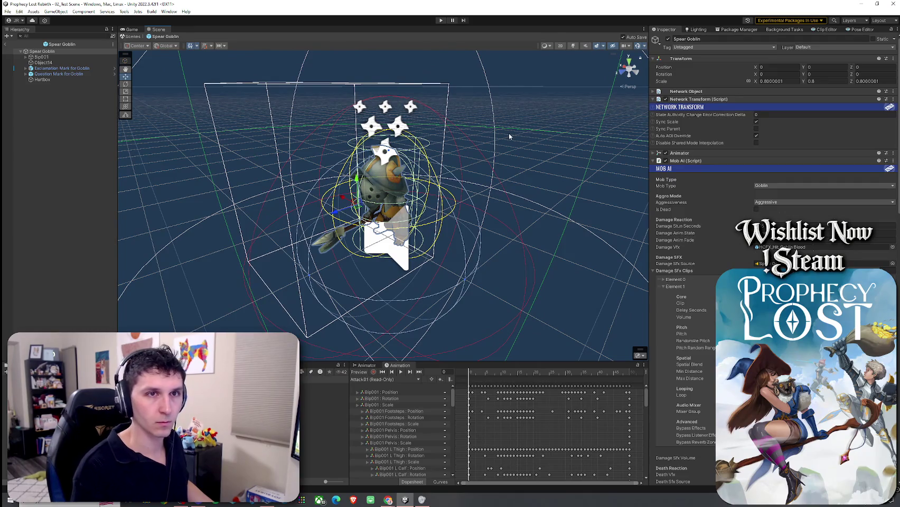
# Step: Add a Death Sfx Clips element and assign the MONSTER_Grunt_Deep_Hurt_mono clip to it
pyautogui.scroll(-5, 691, 182)
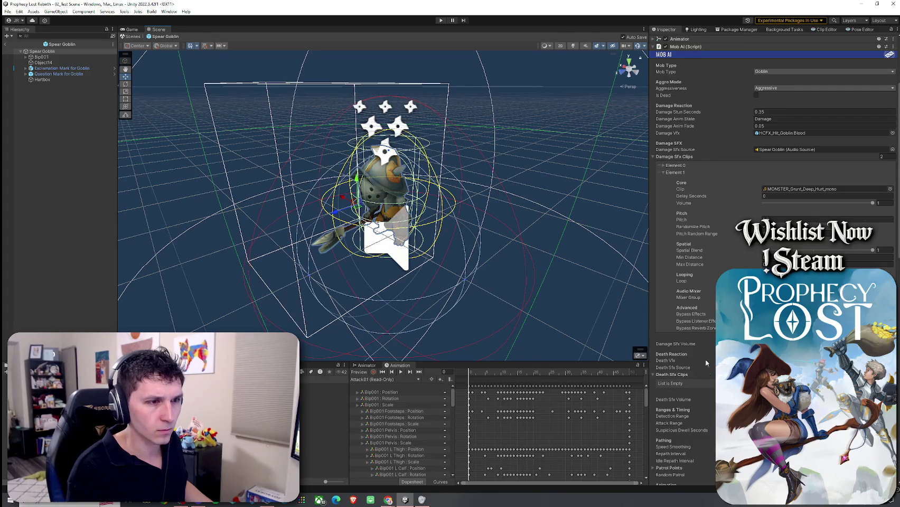
pyautogui.click(887, 389)
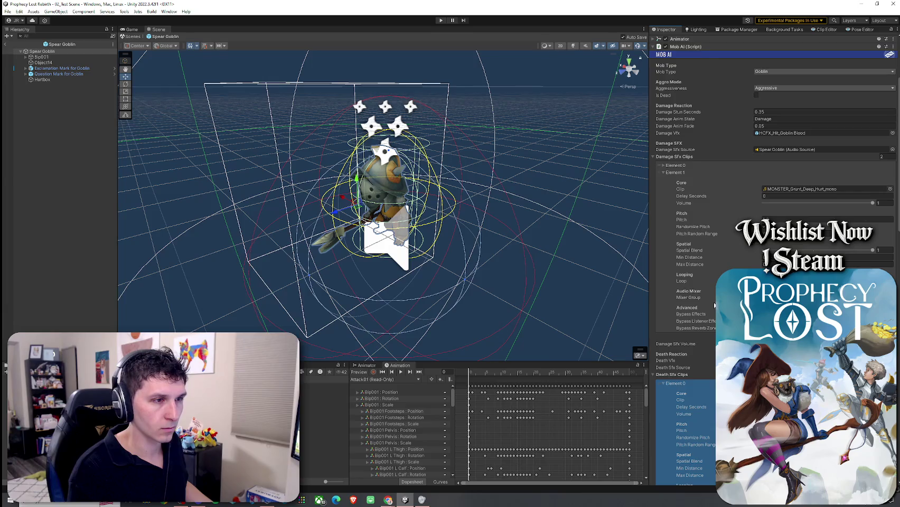
pyautogui.scroll(-3, 771, 211)
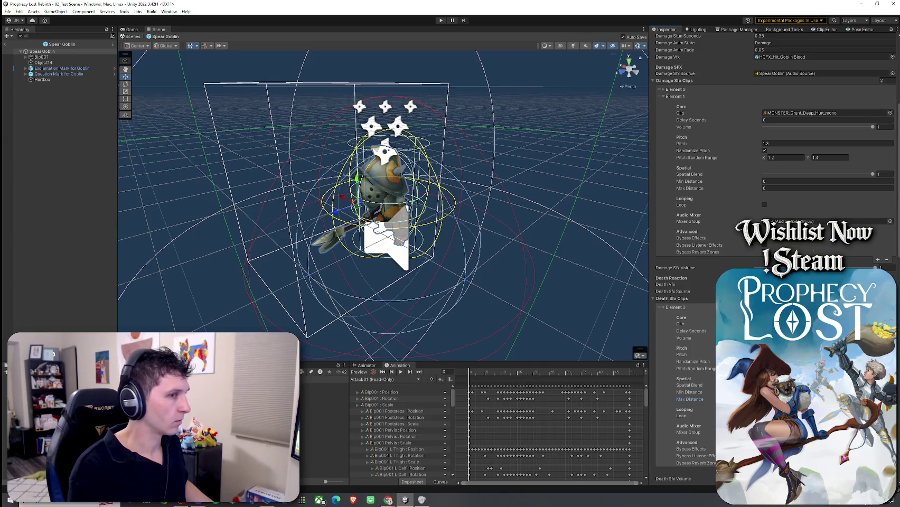
pyautogui.click(322, 431)
pyautogui.moveTo(322, 431); pyautogui.dragTo(824, 112)
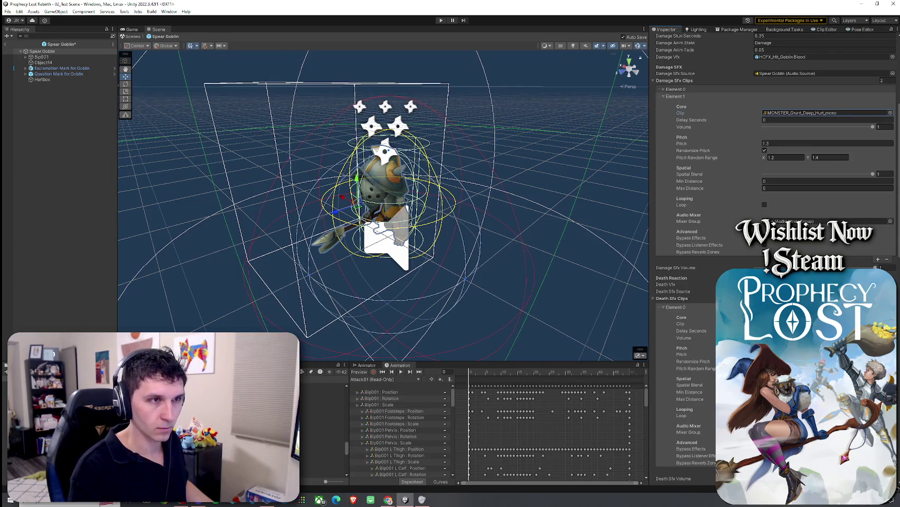
pyautogui.click(683, 338)
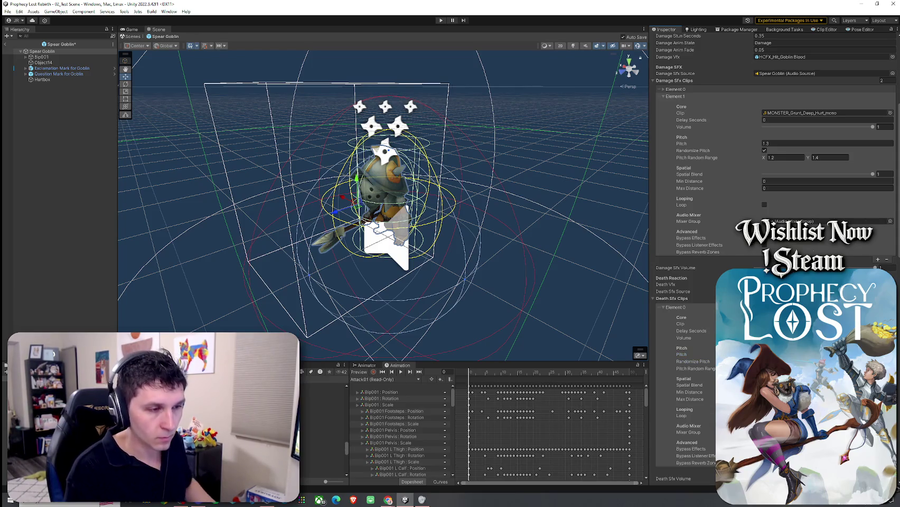
pyautogui.scroll(-3, 687, 327)
pyautogui.scroll(-1, 687, 264)
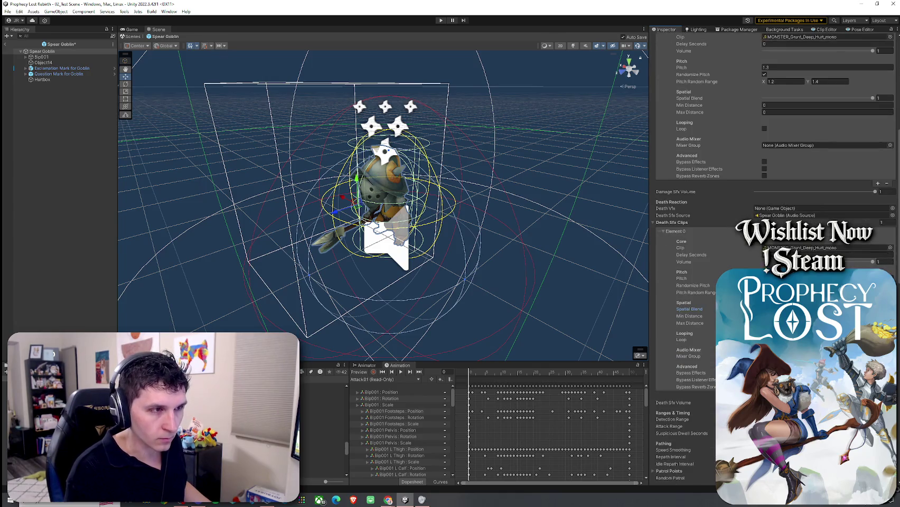
pyautogui.scroll(-3, 687, 264)
pyautogui.scroll(-2, 678, 343)
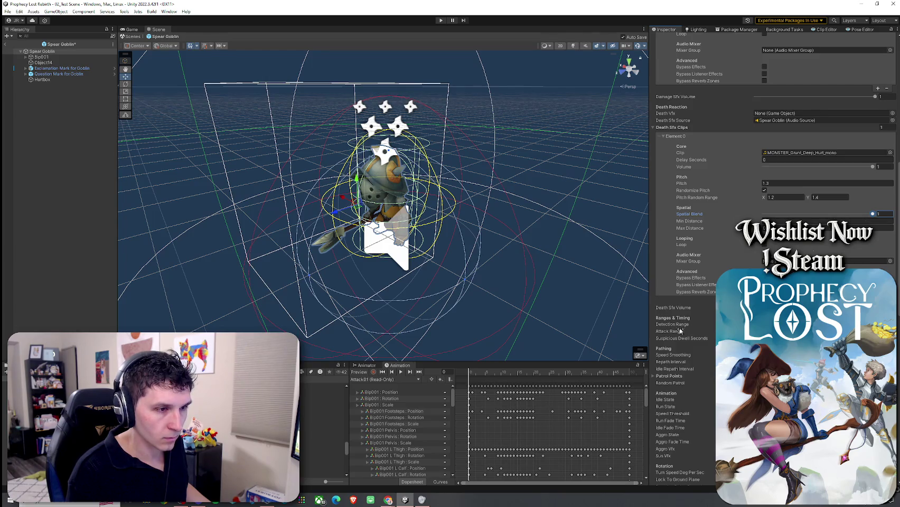
pyautogui.scroll(-5, 680, 335)
pyautogui.scroll(-6, 681, 336)
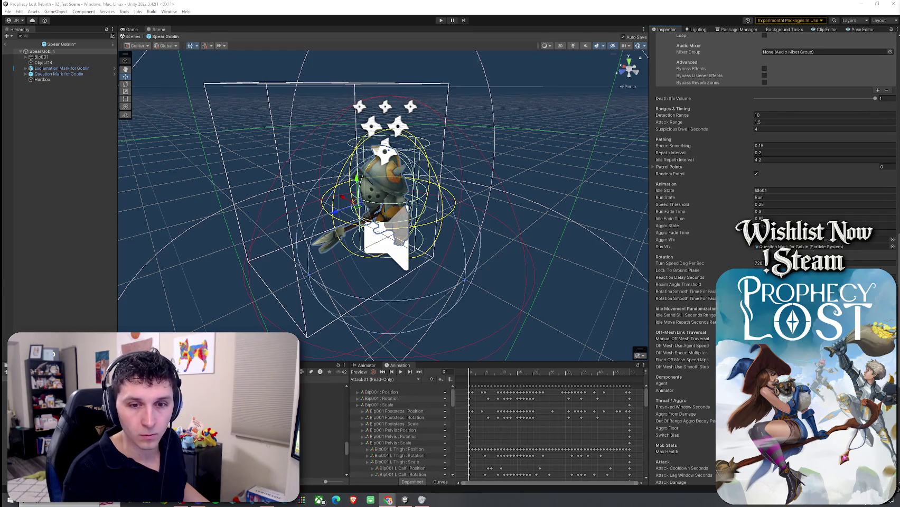
pyautogui.scroll(-3, 820, 101)
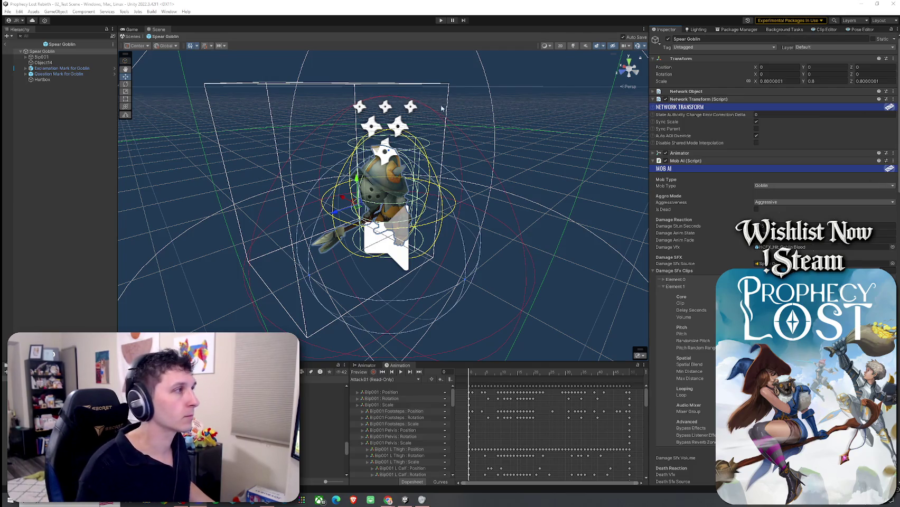
# Step: Collapse the death and second damage sound entries and check the attack swing sound list
pyautogui.scroll(-4, 708, 211)
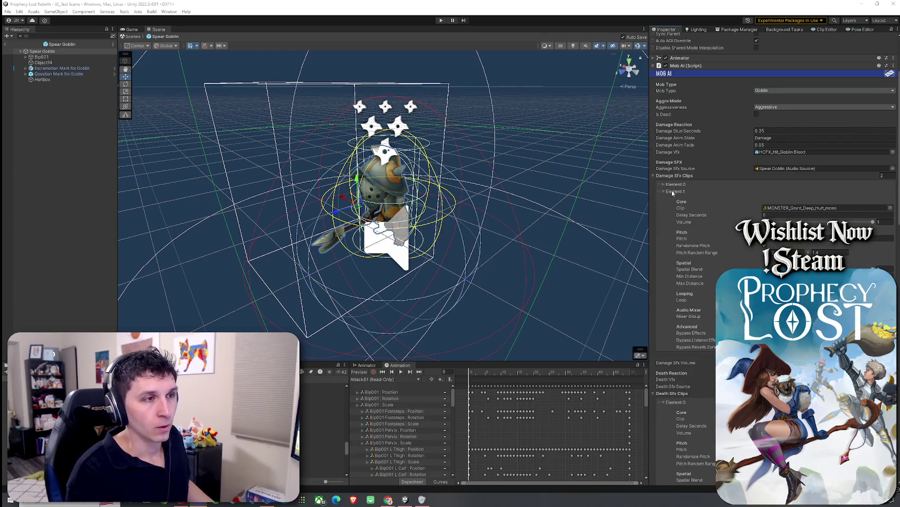
pyautogui.scroll(-5, 688, 239)
pyautogui.scroll(-1, 710, 254)
pyautogui.click(674, 270)
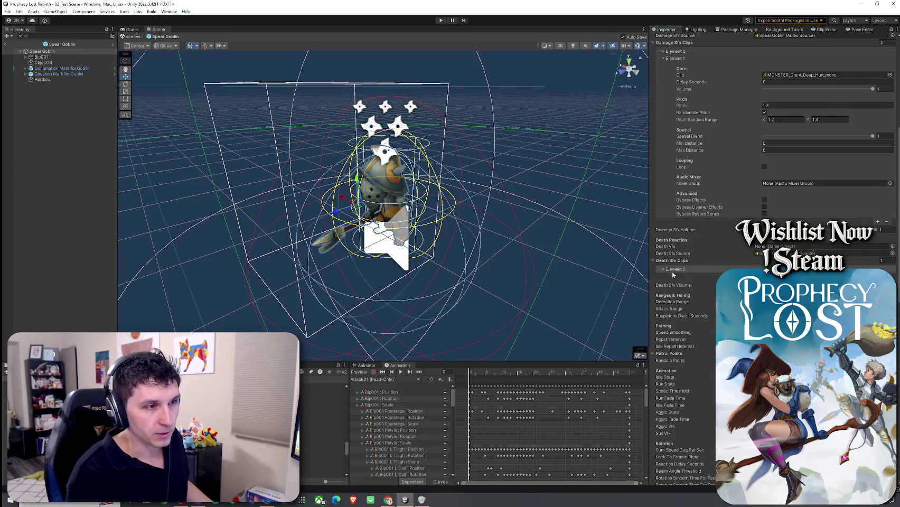
pyautogui.scroll(4, 692, 253)
pyautogui.click(667, 153)
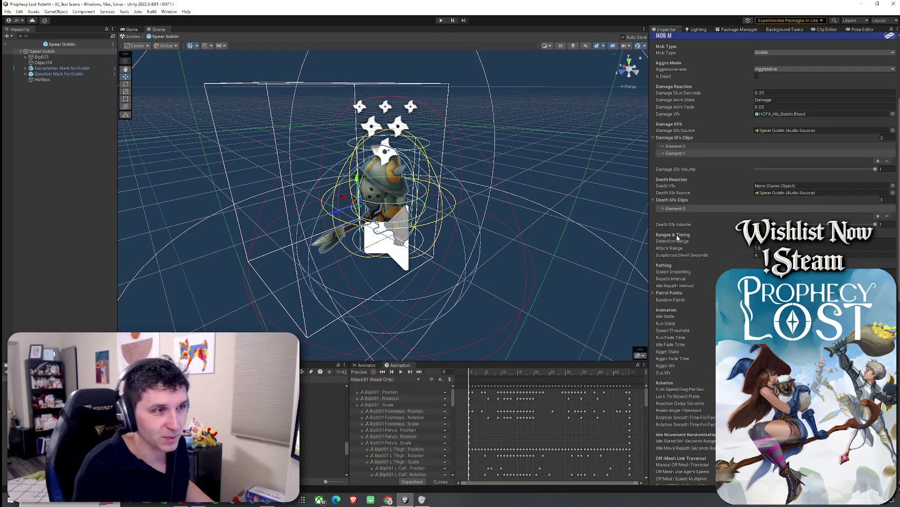
pyautogui.scroll(-6, 680, 235)
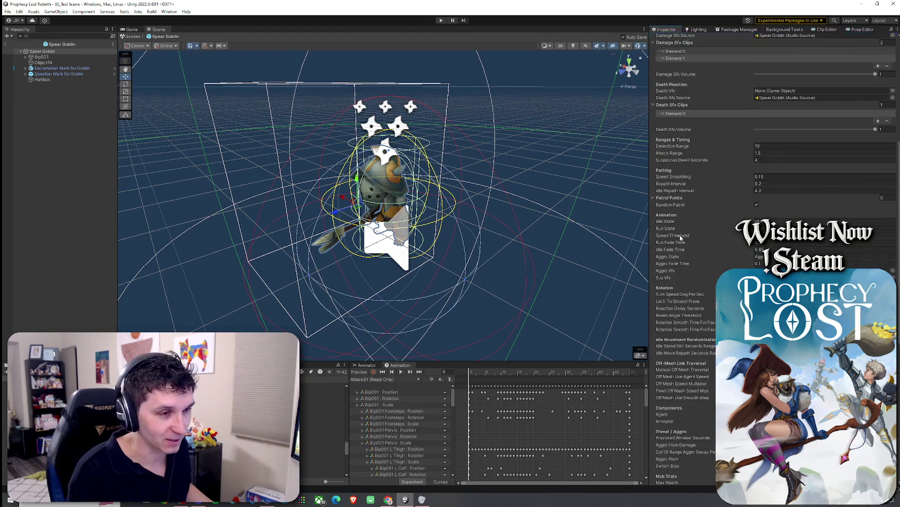
pyautogui.scroll(-7, 680, 239)
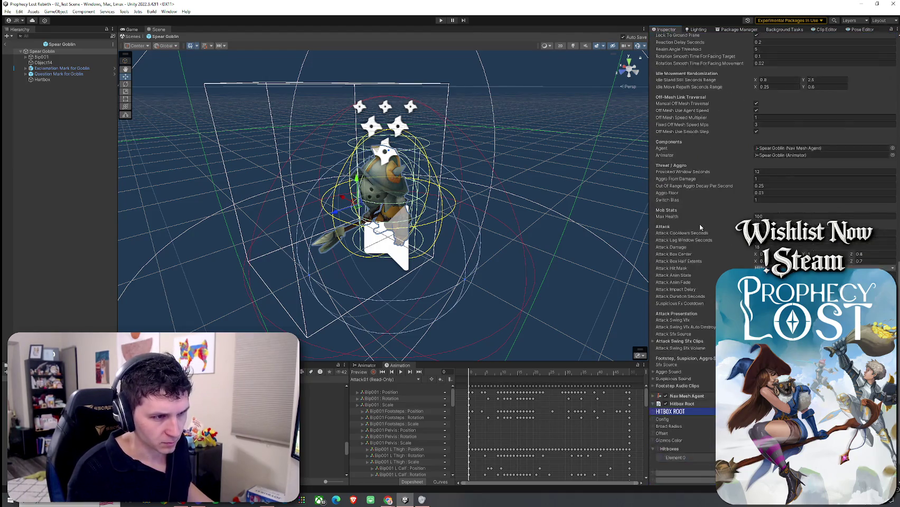
pyautogui.scroll(-1, 700, 227)
pyautogui.click(700, 310)
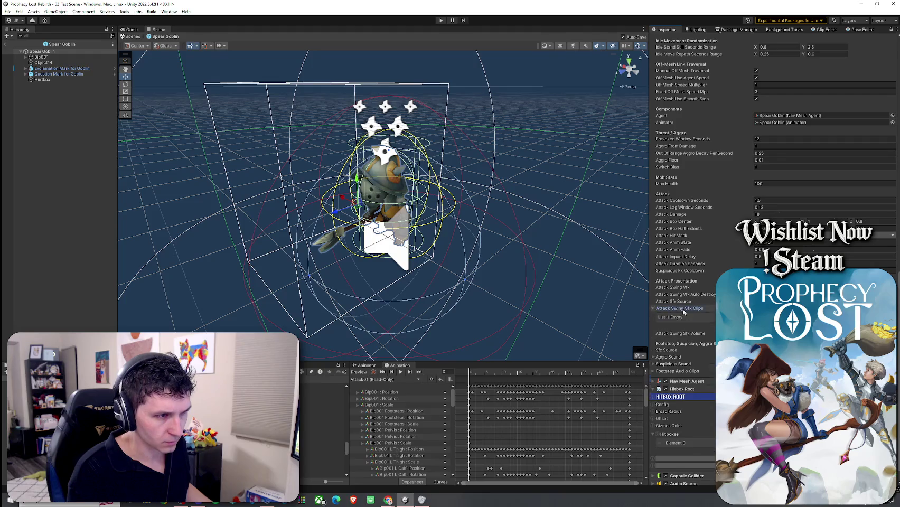
pyautogui.click(696, 308)
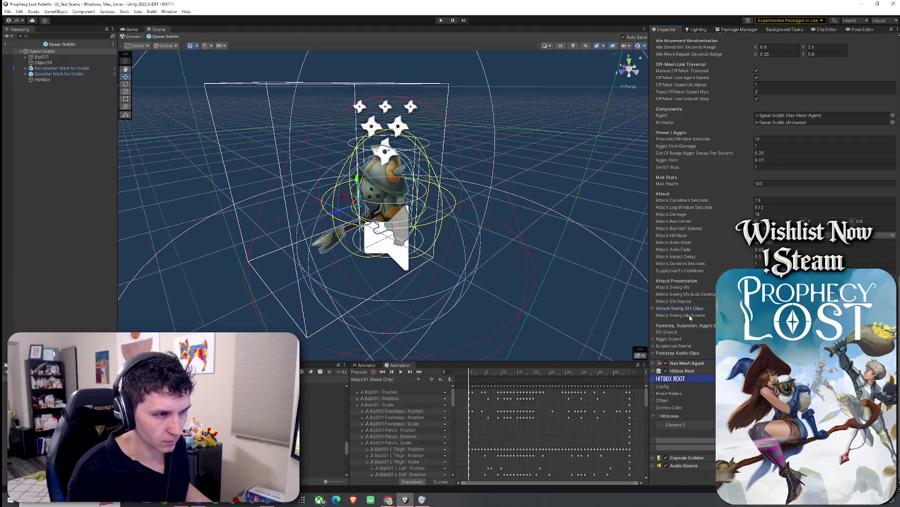
# Step: Expand the Aggro Sound, Suspicious Sound and footstep audio clip settings to check them
pyautogui.click(676, 340)
pyautogui.scroll(-1, 679, 336)
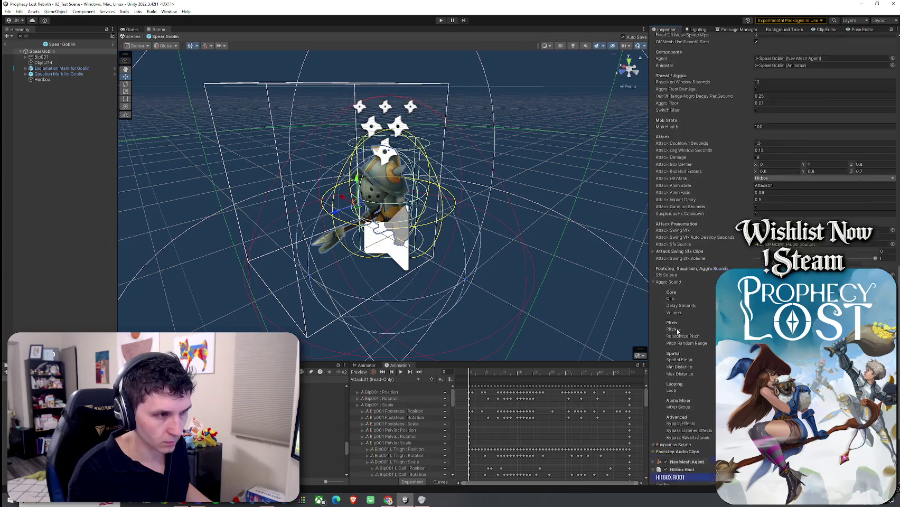
pyautogui.click(674, 463)
pyautogui.scroll(-6, 686, 401)
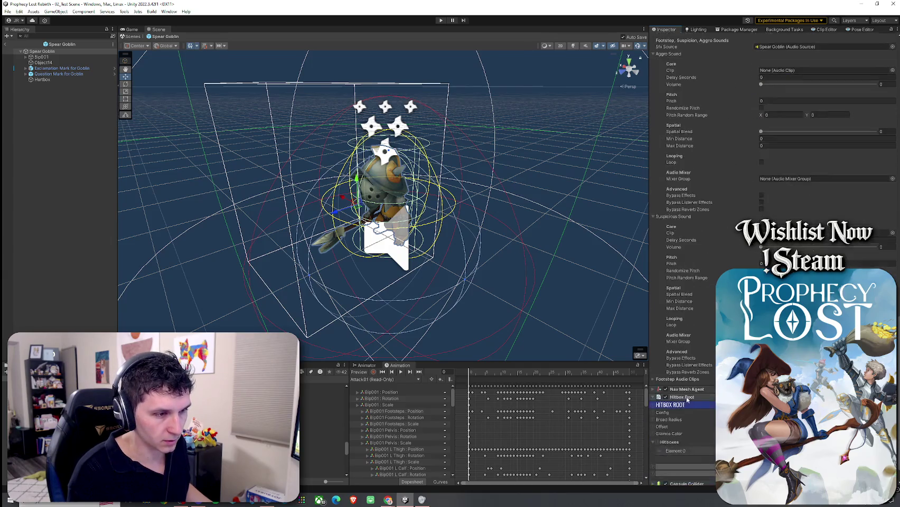
pyautogui.click(679, 380)
pyautogui.scroll(-1, 689, 345)
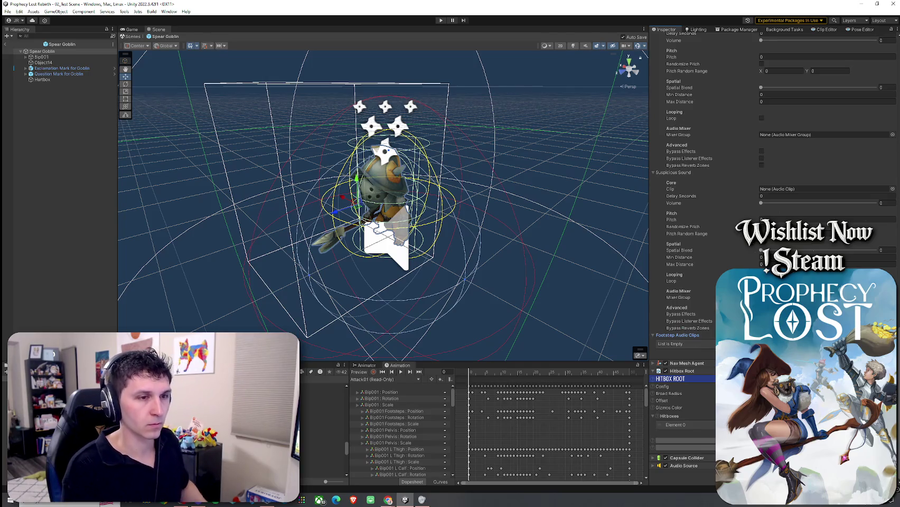
pyautogui.scroll(1, 687, 264)
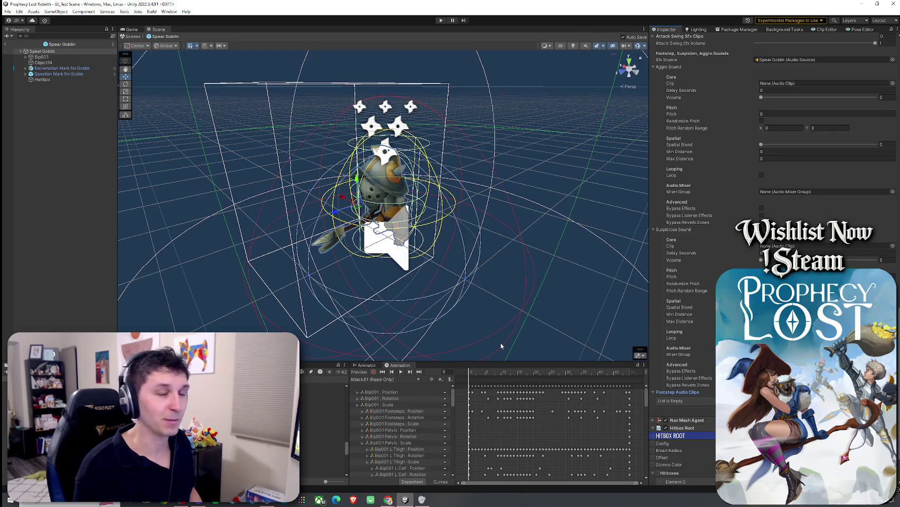
pyautogui.scroll(-3, 322, 454)
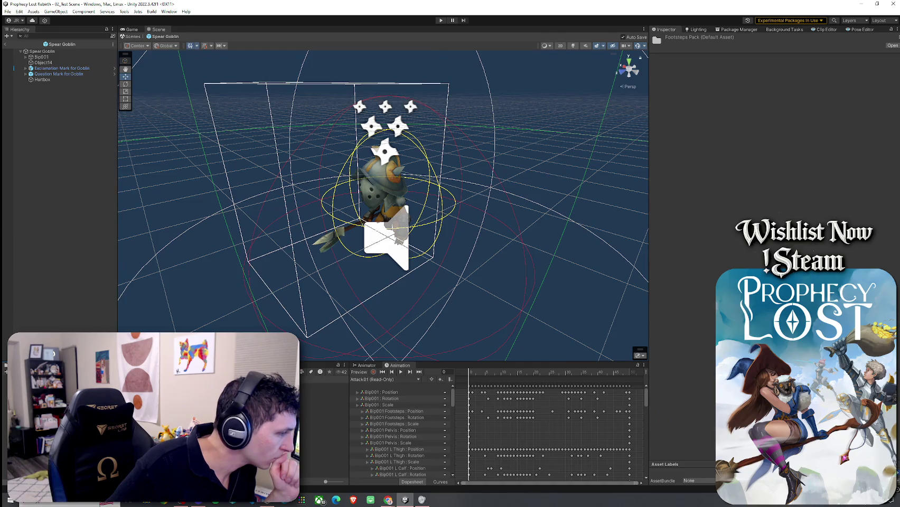
# Step: Go to the Gravel folder and select the Gravel 06 Running_loop footstep clip
pyautogui.press('Down')
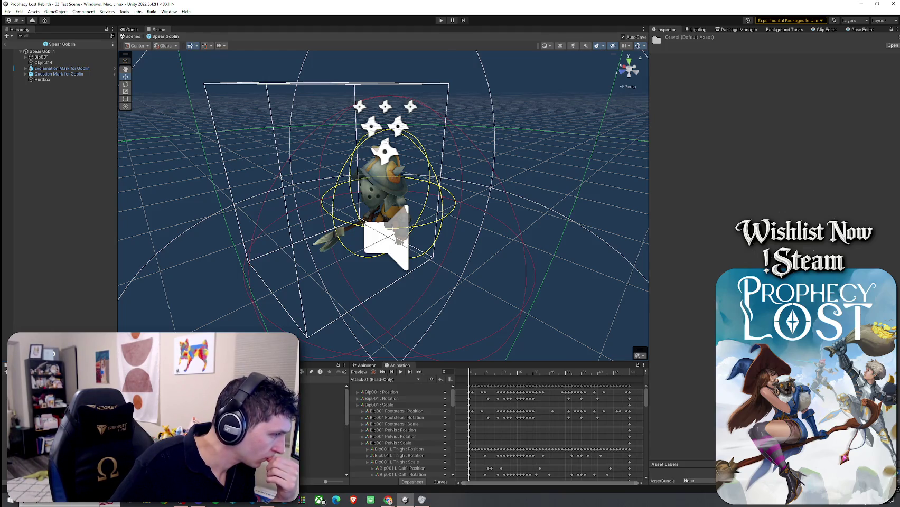
pyautogui.scroll(-5, 174, 428)
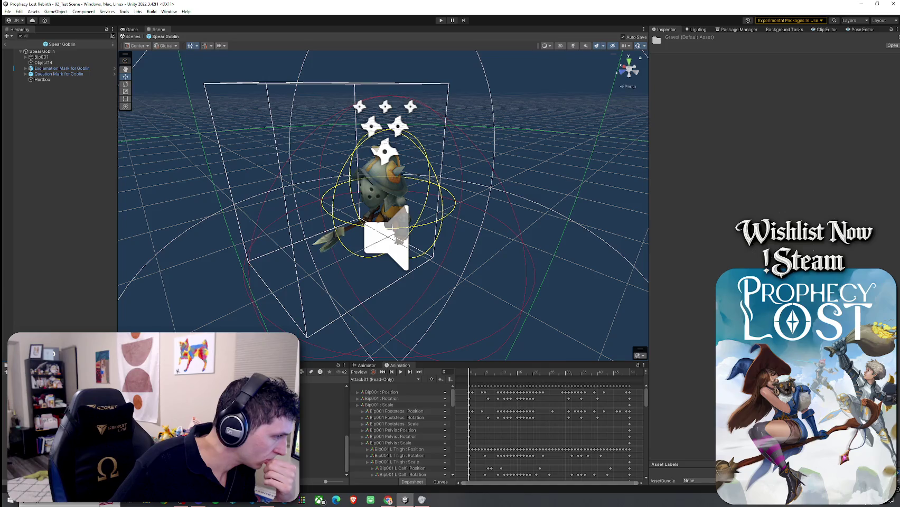
pyautogui.click(322, 392)
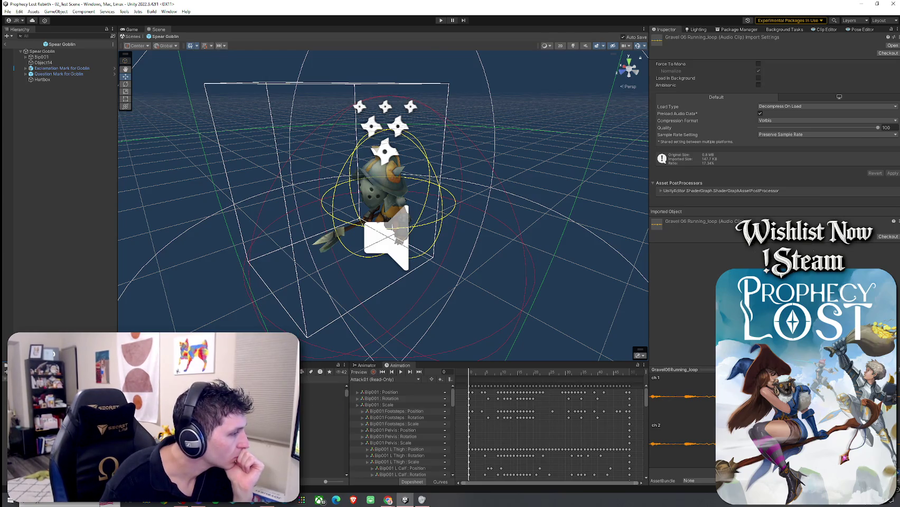
# Step: Preview Footstep Concrete Running 1_01 and dirt clips like Footstep_Dirt_3 and _4, then reselect Spear Goblin
pyautogui.click(322, 413)
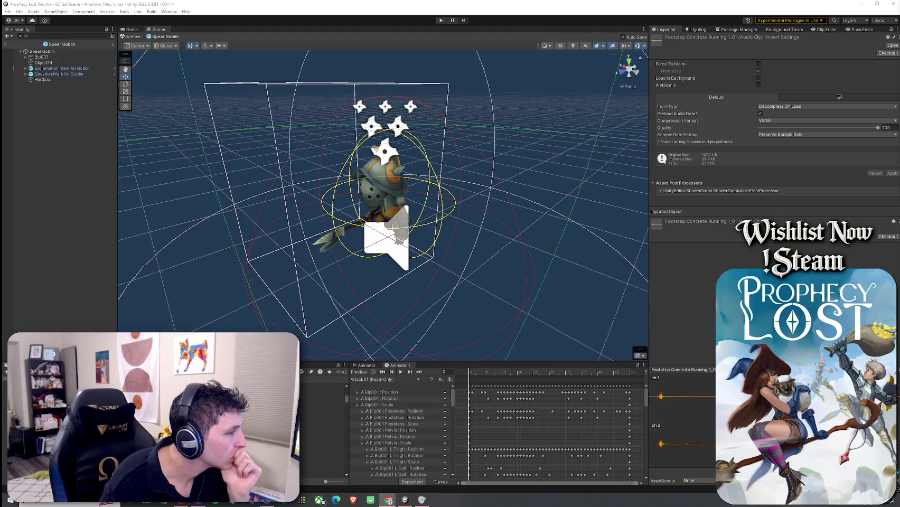
pyautogui.click(322, 440)
pyautogui.click(322, 411)
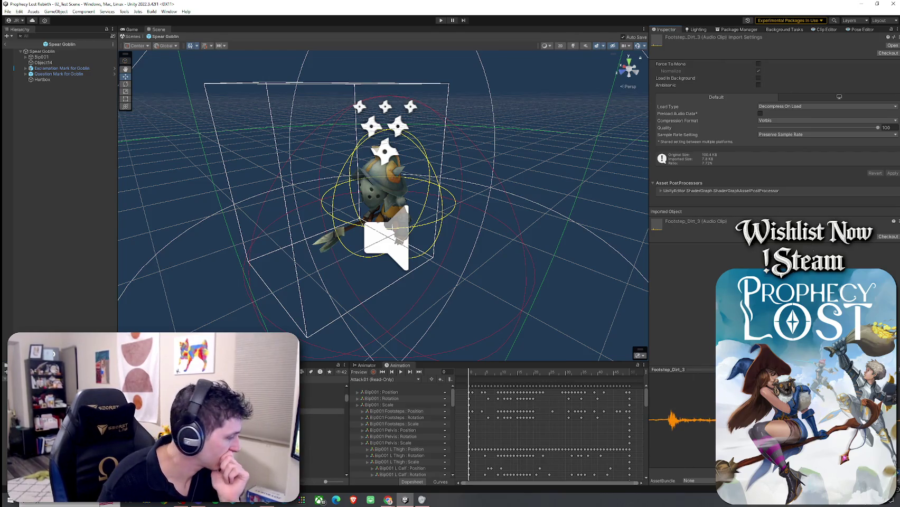
pyautogui.click(322, 405)
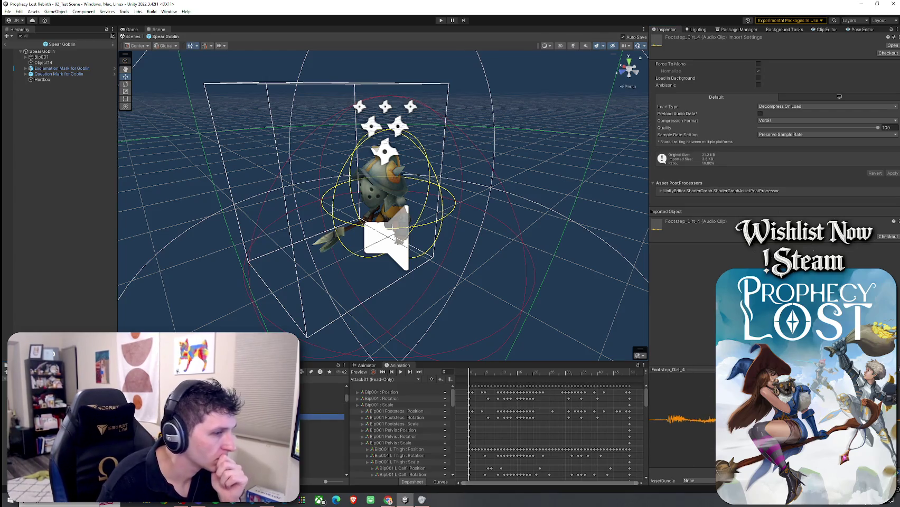
pyautogui.click(322, 421)
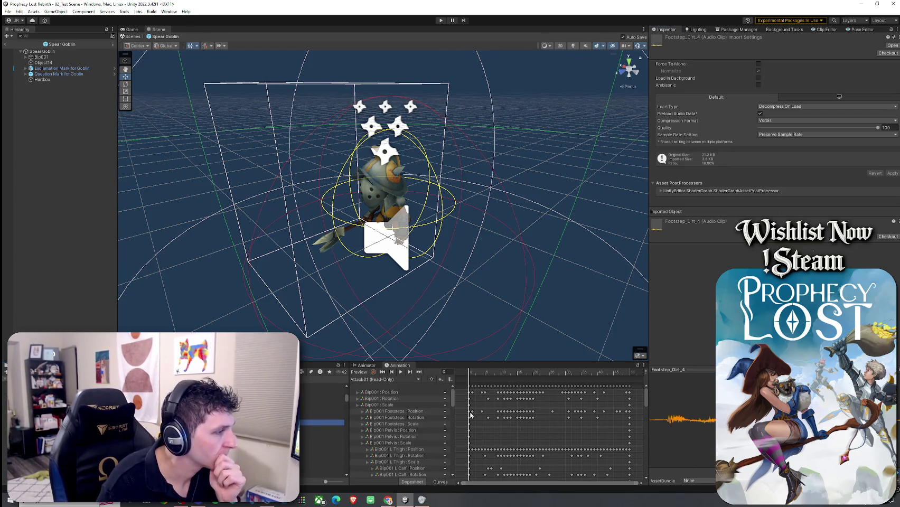
pyautogui.click(42, 51)
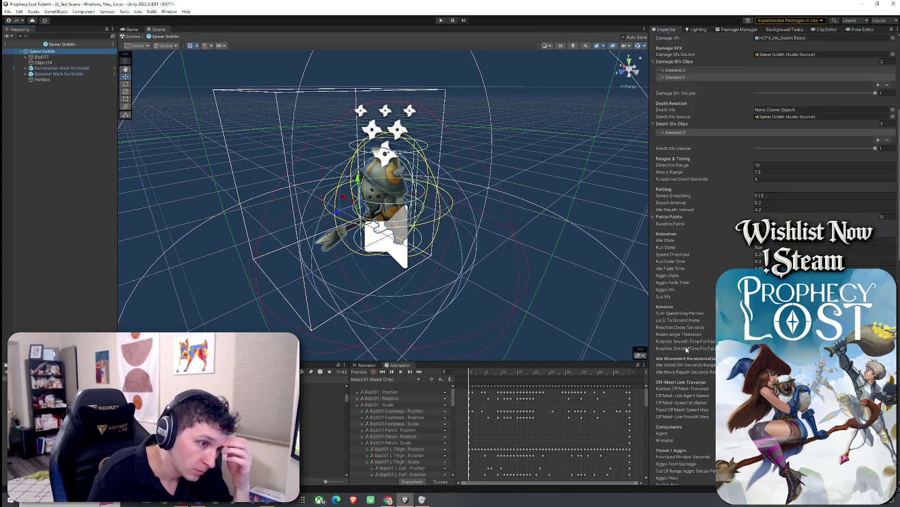
# Step: Add footstep Element 0 with clip Footstep_Dirt_3 at volume 1, and save the scene
pyautogui.scroll(-15, 686, 350)
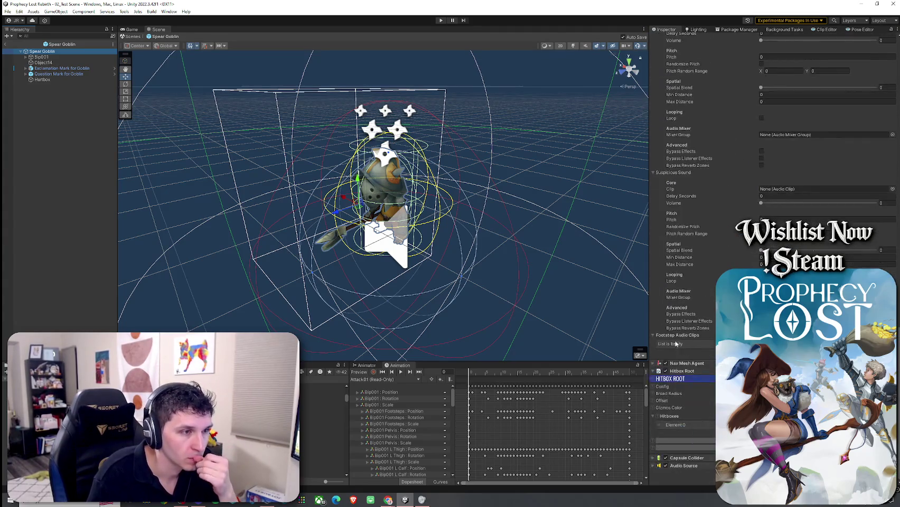
pyautogui.click(879, 350)
pyautogui.scroll(-5, 687, 296)
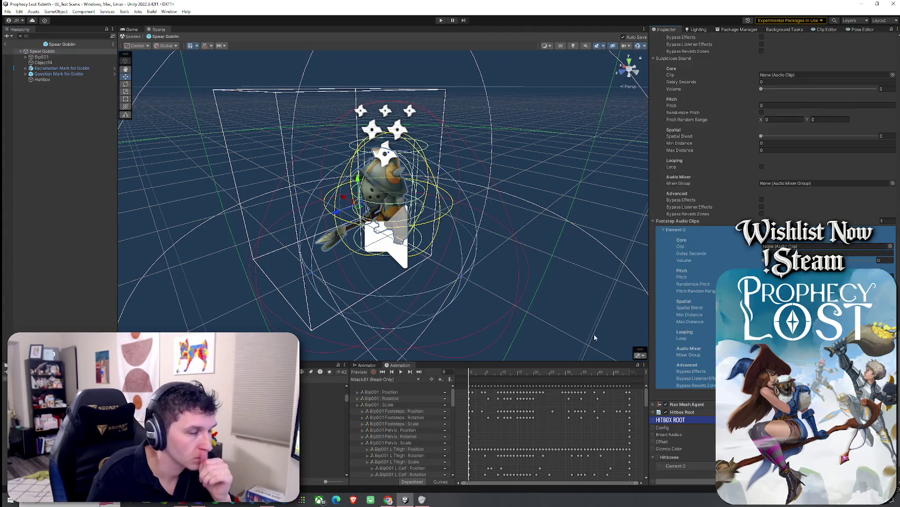
pyautogui.moveTo(555, 366)
pyautogui.mouseDown()
pyautogui.moveTo(687, 296)
pyautogui.moveTo(824, 246)
pyautogui.mouseUp()
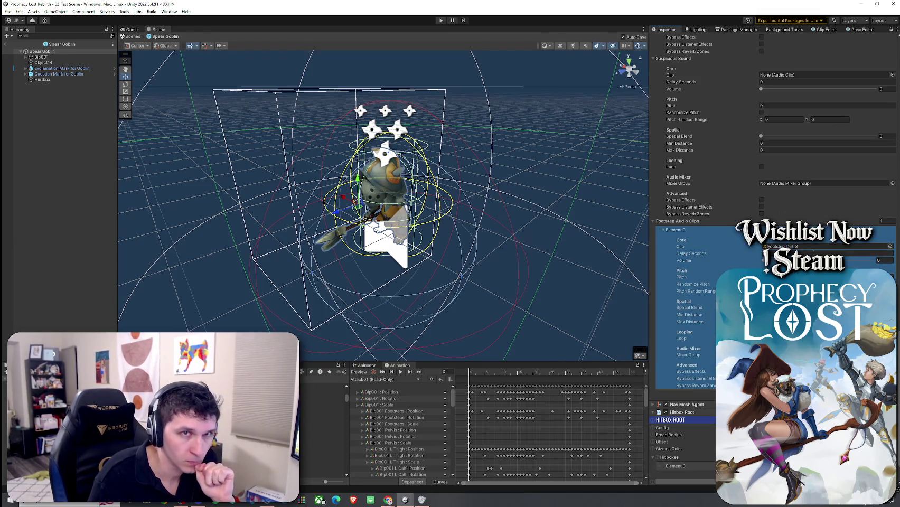
pyautogui.click(880, 259)
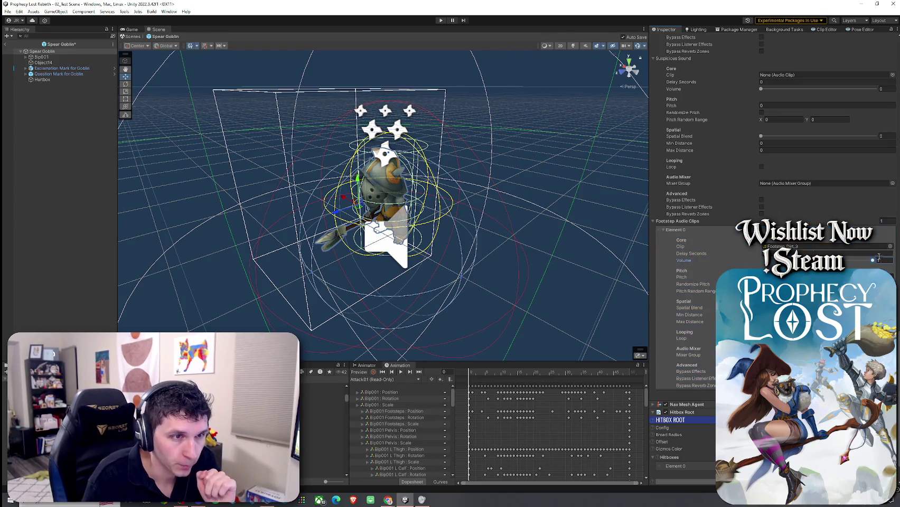
pyautogui.hotkey('ctrl', 's')
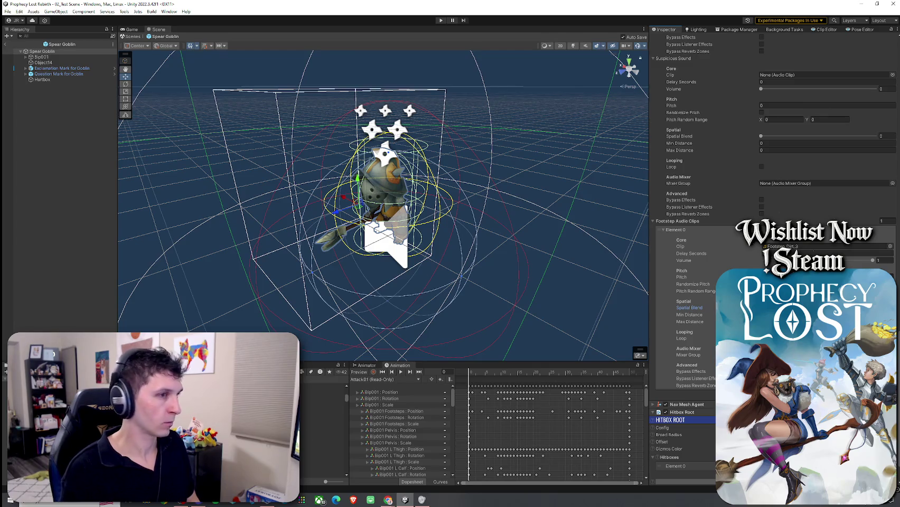
# Step: Add a second entry, Element 1, to the Footstep Audio Clips list
pyautogui.click(880, 392)
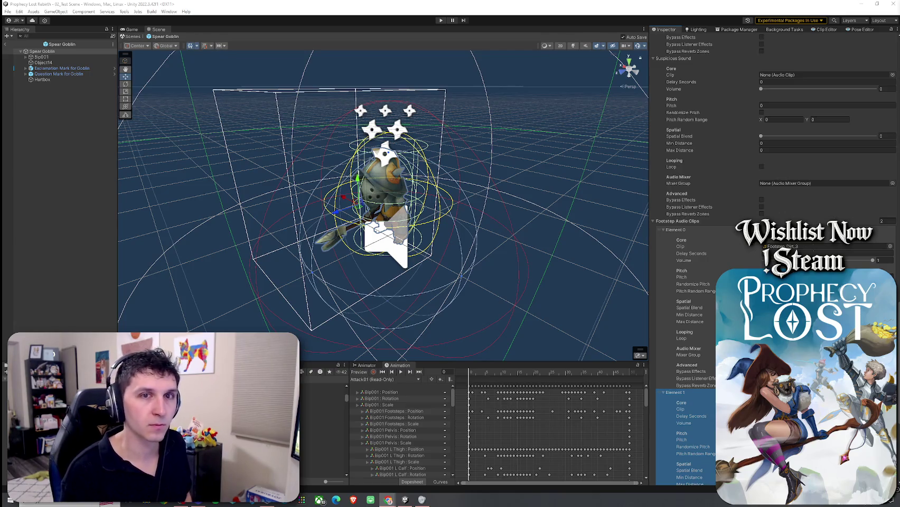
pyautogui.scroll(-2, 766, 159)
pyautogui.scroll(-5, 773, 212)
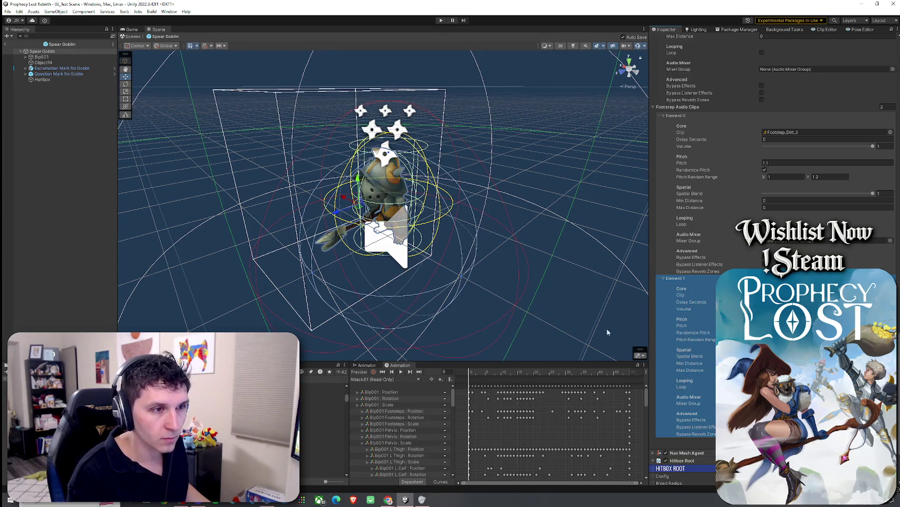
# Step: Duplicate entries to add footstep Elements 2 and 3
pyautogui.hotkey('ctrl', 'd')
pyautogui.scroll(-6, 774, 211)
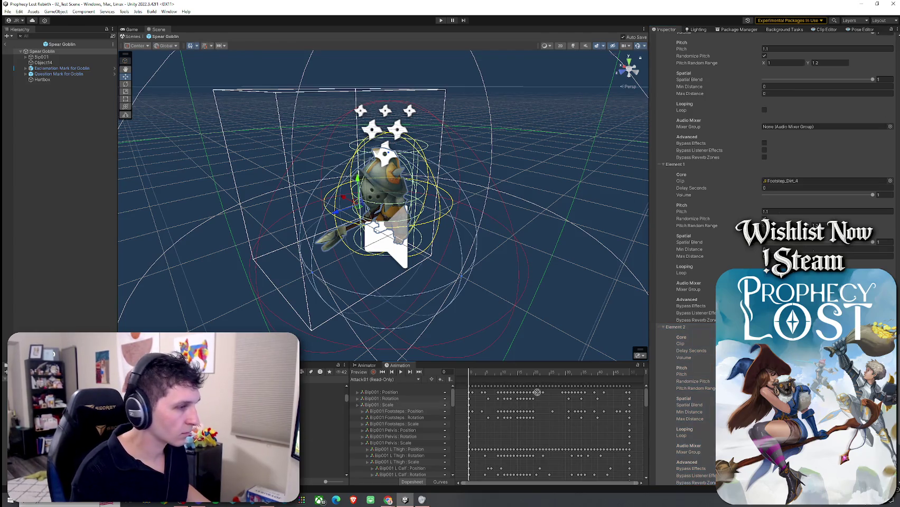
pyautogui.scroll(-2, 709, 344)
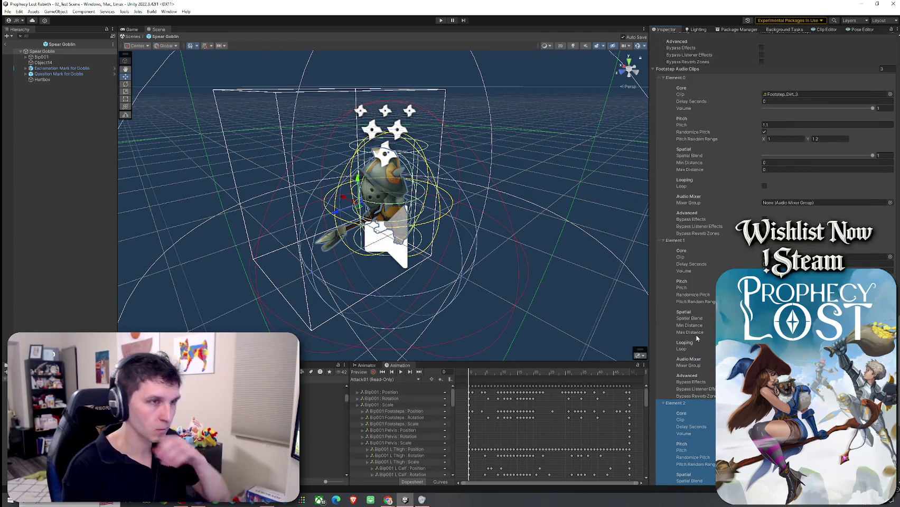
pyautogui.hotkey('ctrl', 'd')
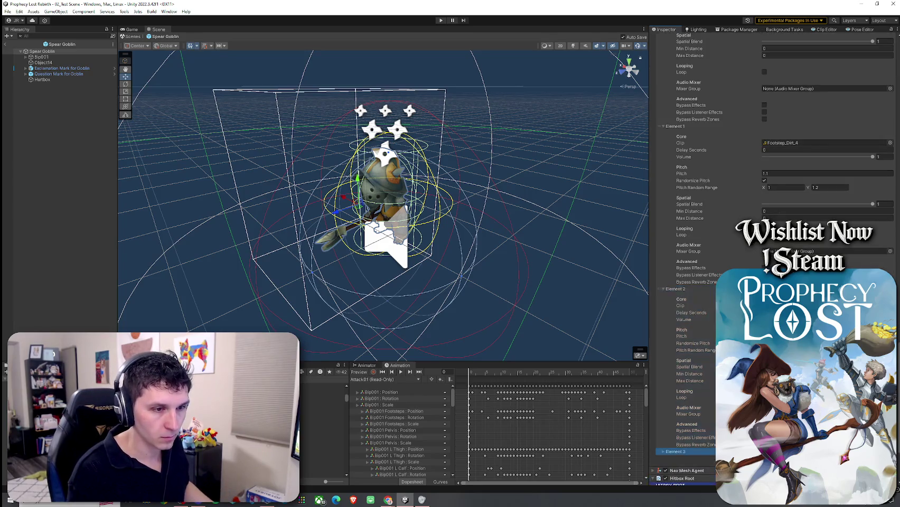
pyautogui.scroll(-7, 686, 370)
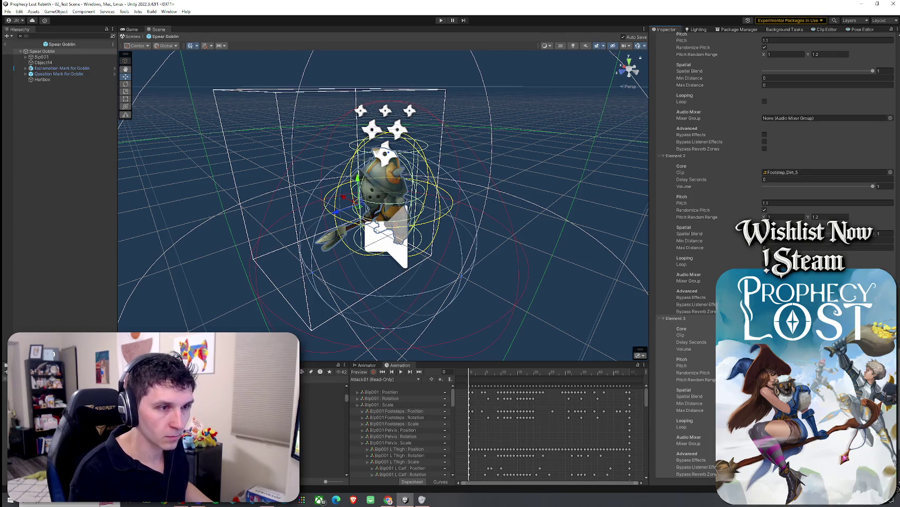
# Step: Move Element 3 to the top of the list and collapse all four entries
pyautogui.moveTo(666, 318)
pyautogui.mouseDown()
pyautogui.moveTo(658, 319)
pyautogui.moveTo(660, 346)
pyautogui.moveTo(672, 38)
pyautogui.mouseUp()
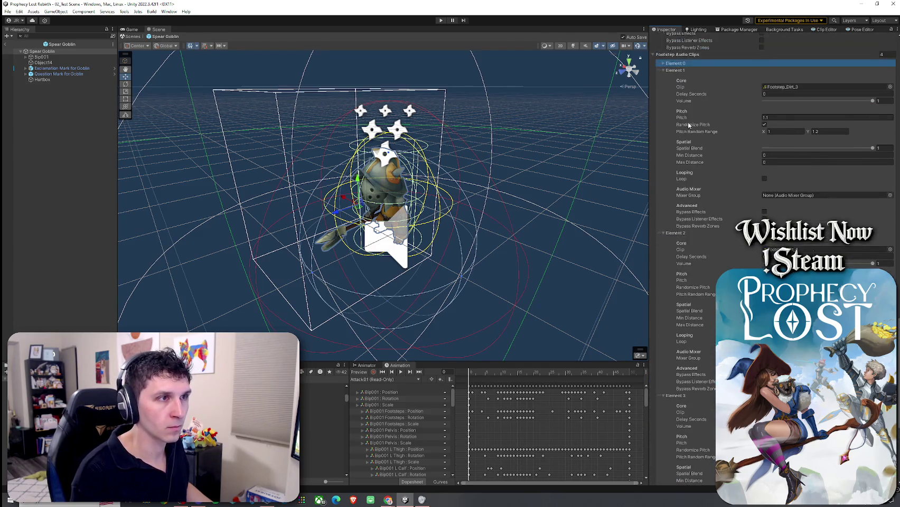
pyautogui.click(663, 64)
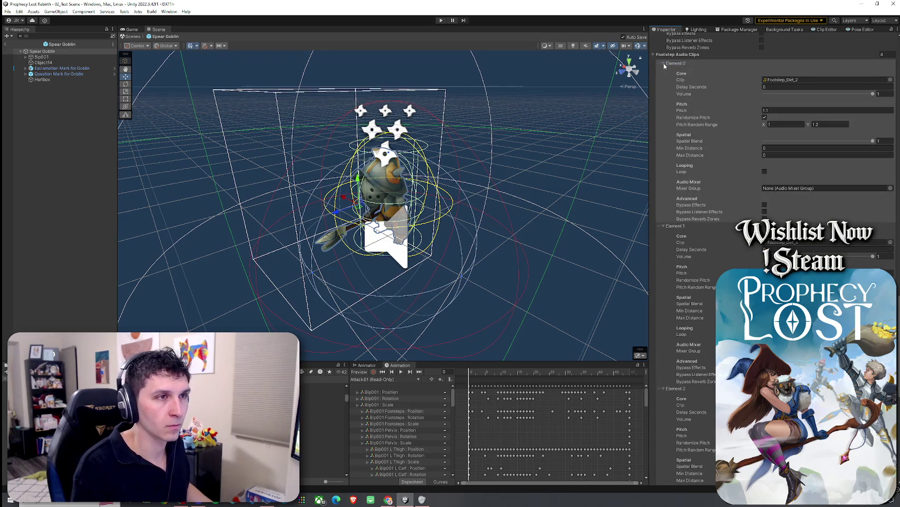
pyautogui.click(663, 64)
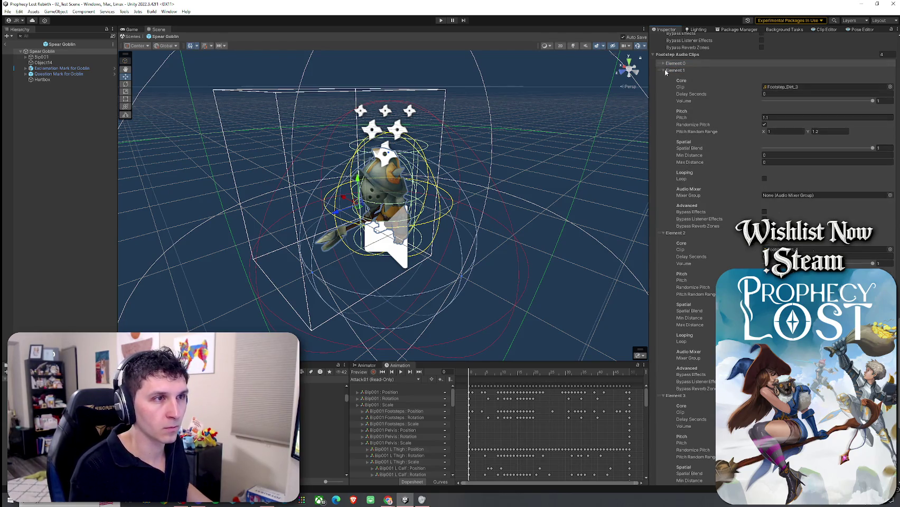
pyautogui.click(664, 71)
pyautogui.click(665, 77)
pyautogui.click(664, 189)
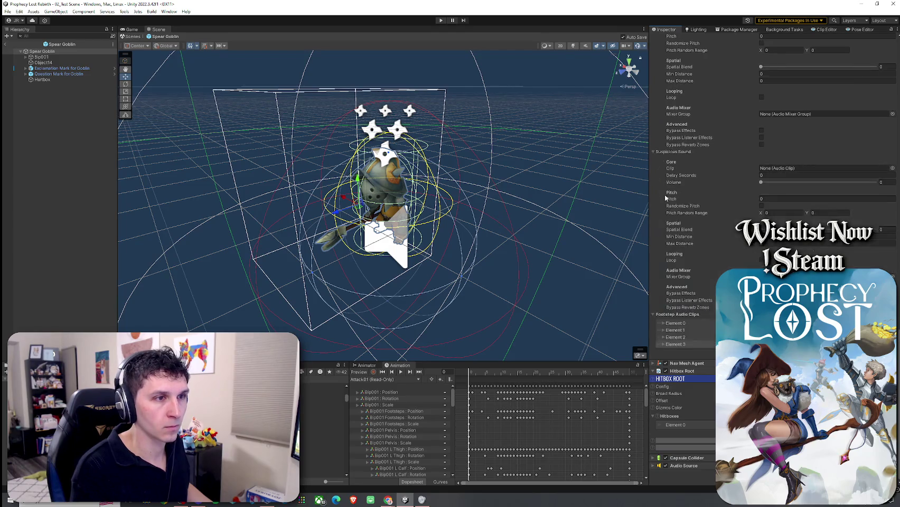
# Step: Show the Spear Goblin's Animator state graph
pyautogui.click(7, 12)
pyautogui.click(7, 11)
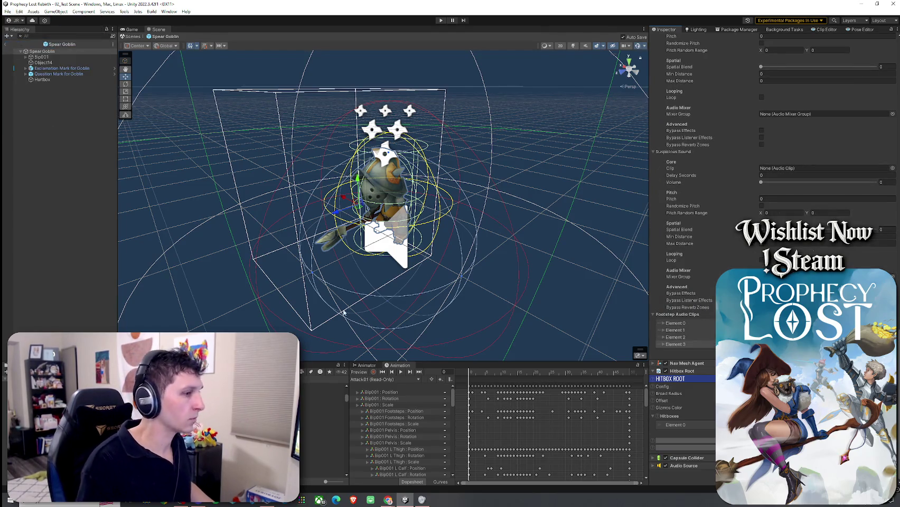
pyautogui.click(367, 365)
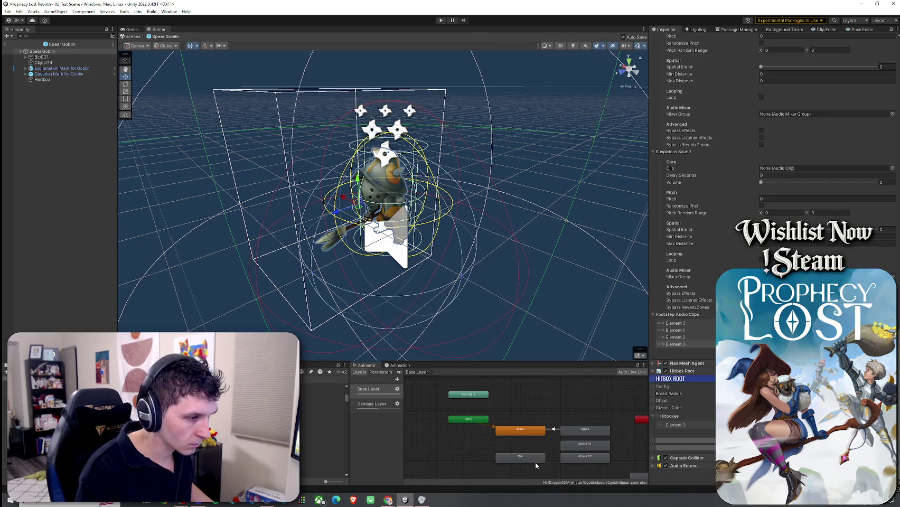
# Step: Rename the Run animation clip to 'Spear Goblin Run'
pyautogui.click(539, 447)
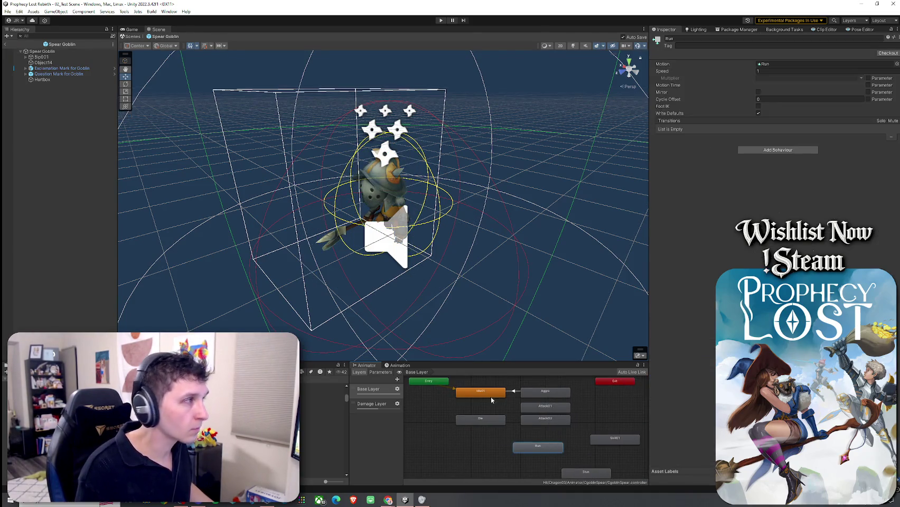
pyautogui.doubleClick(539, 450)
pyautogui.moveTo(680, 375); pyautogui.dragTo(678, 200)
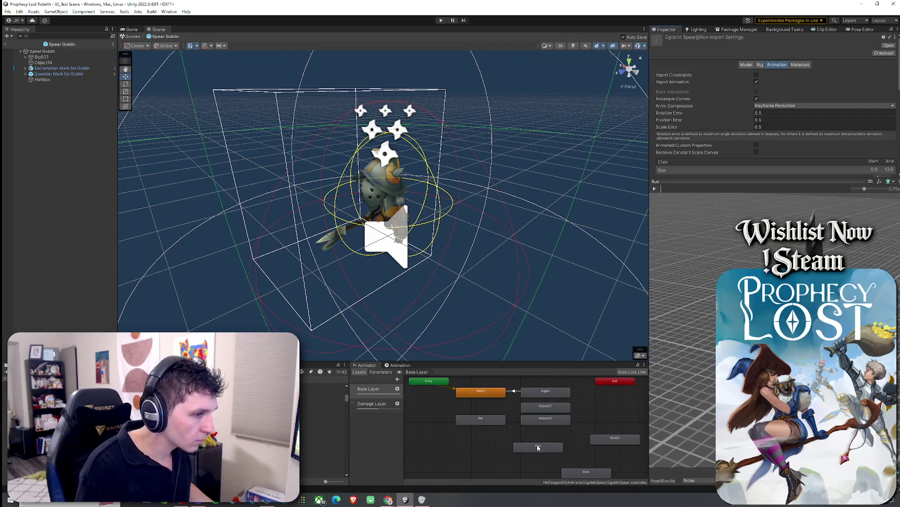
pyautogui.click(538, 447)
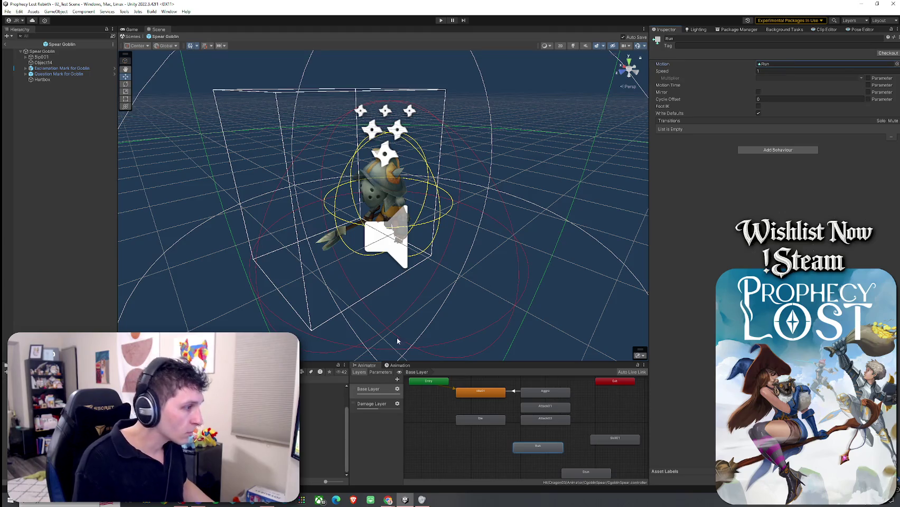
pyautogui.click(322, 441)
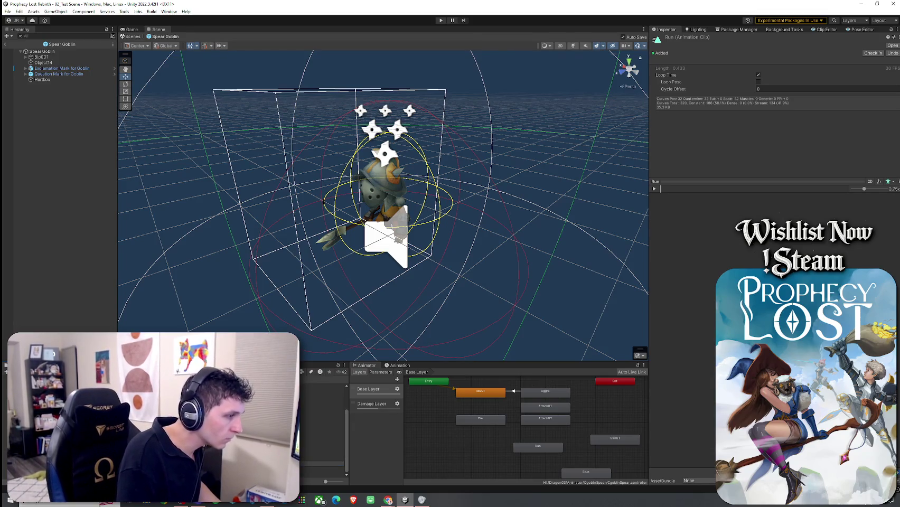
pyautogui.press('Return')
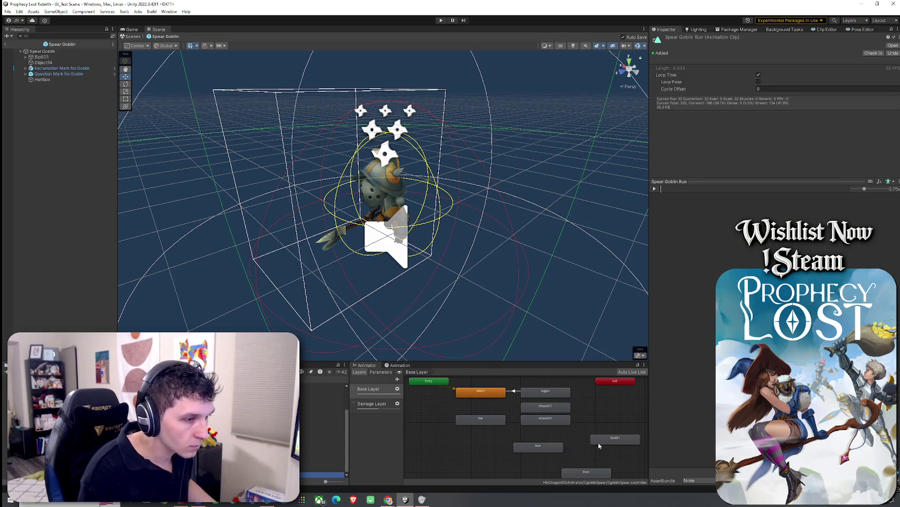
# Step: Assign Spear Goblin Run as the Run state's Motion and show its keyframe timeline
pyautogui.click(558, 449)
pyautogui.moveTo(323, 476)
pyautogui.mouseDown()
pyautogui.moveTo(718, 201)
pyautogui.moveTo(769, 64)
pyautogui.mouseUp()
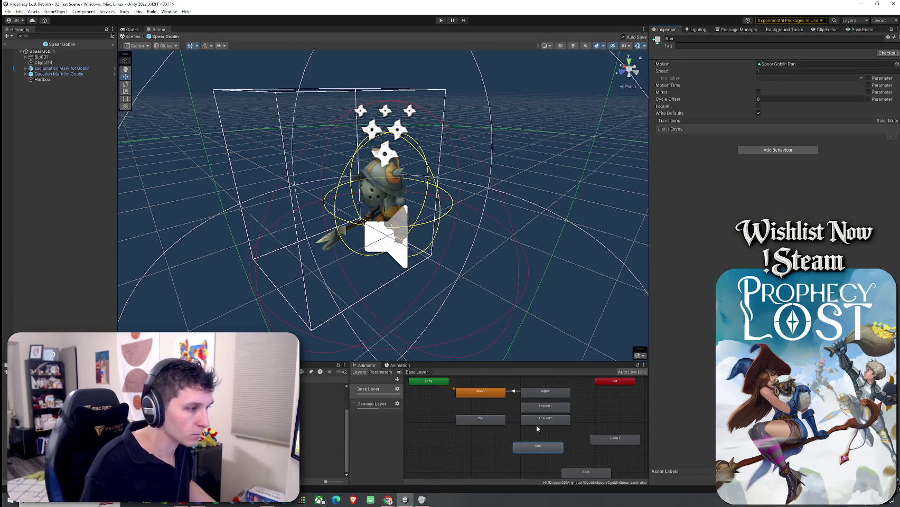
pyautogui.doubleClick(769, 64)
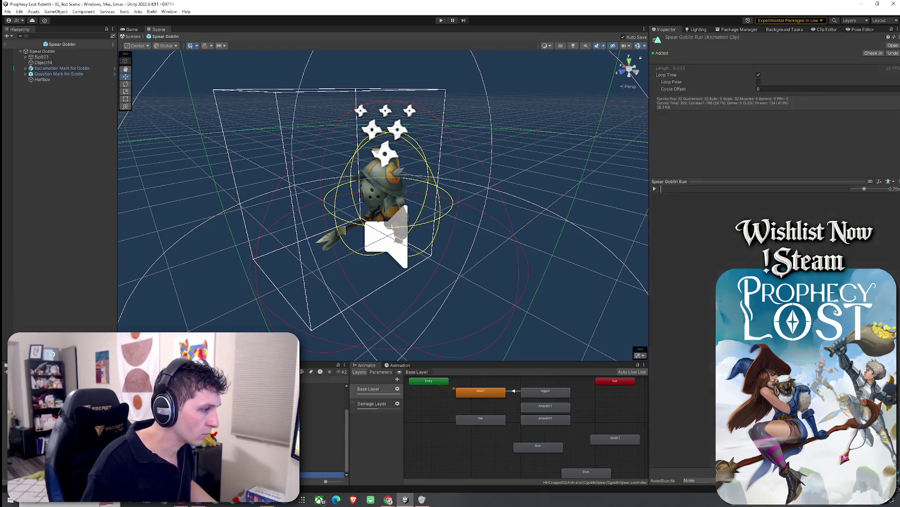
pyautogui.click(390, 366)
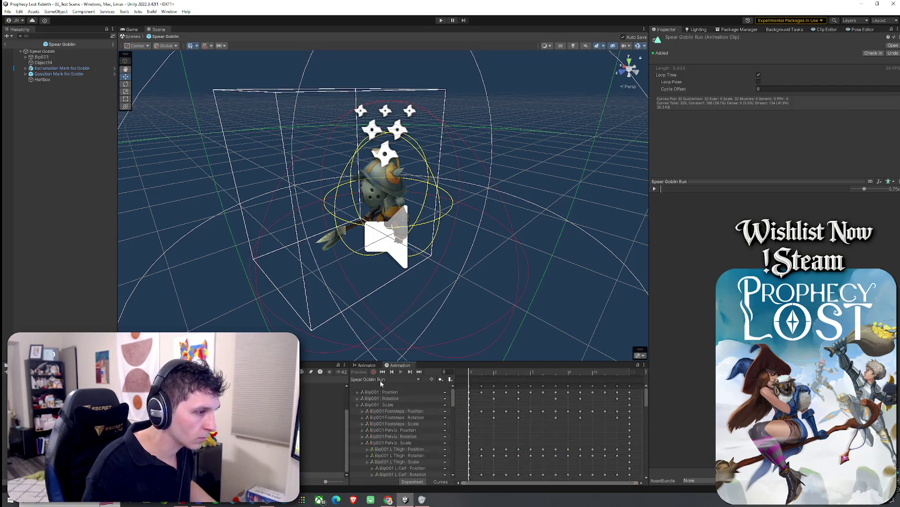
# Step: Preview Spear Goblin Run on the goblin, viewed from the Right and framed
pyautogui.click(41, 51)
pyautogui.click(364, 379)
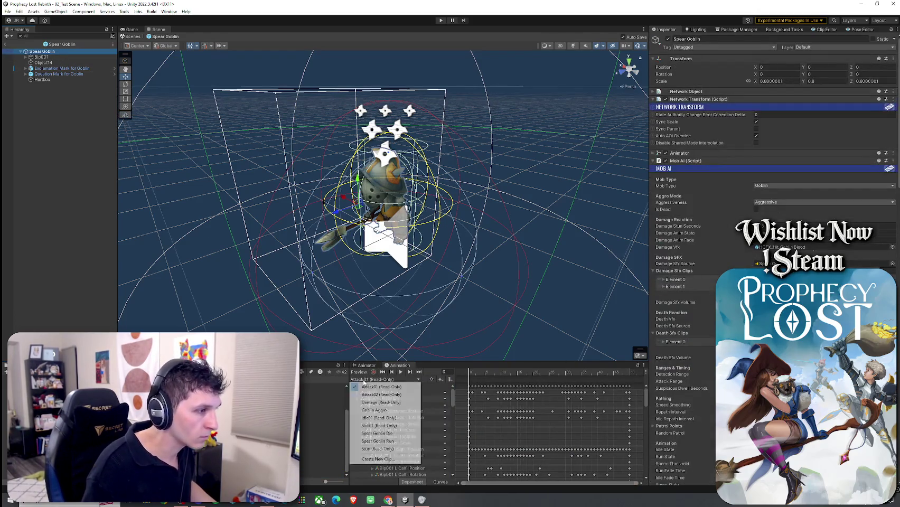
pyautogui.click(398, 441)
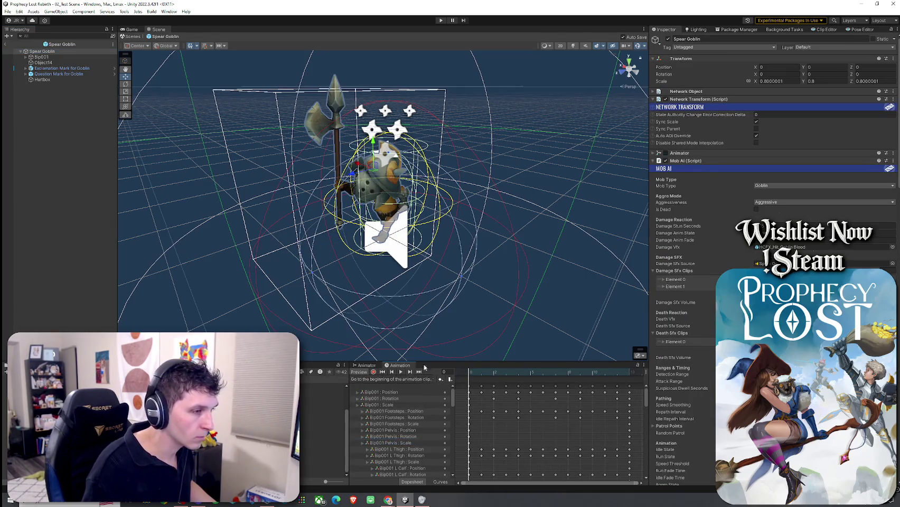
pyautogui.scroll(5, 383, 206)
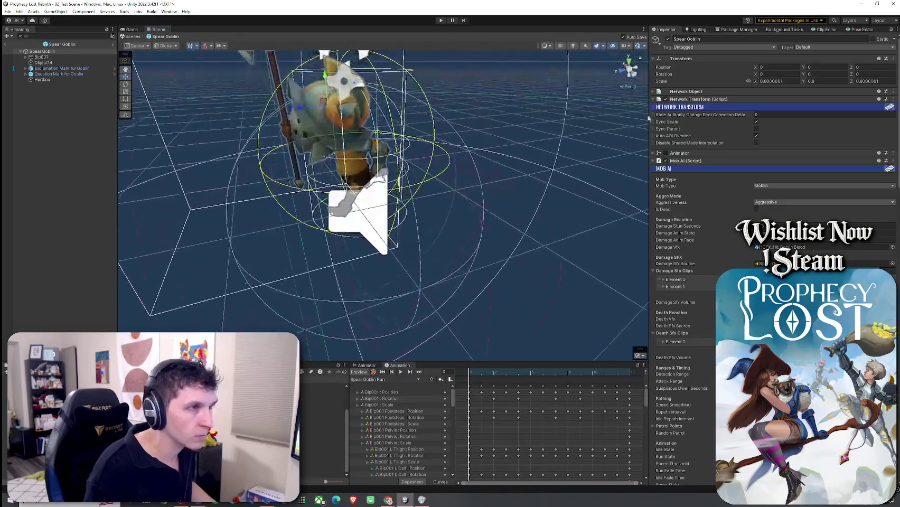
pyautogui.click(638, 70)
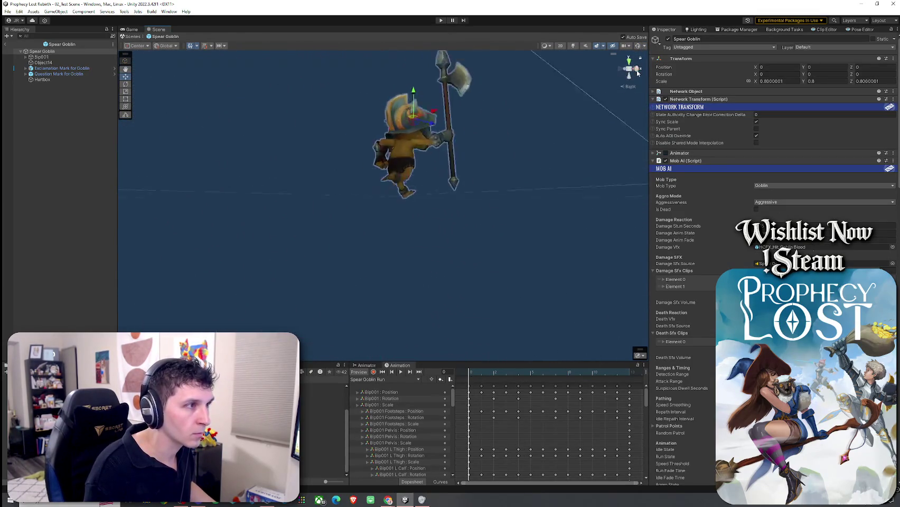
pyautogui.press('f')
pyautogui.scroll(3, 603, 102)
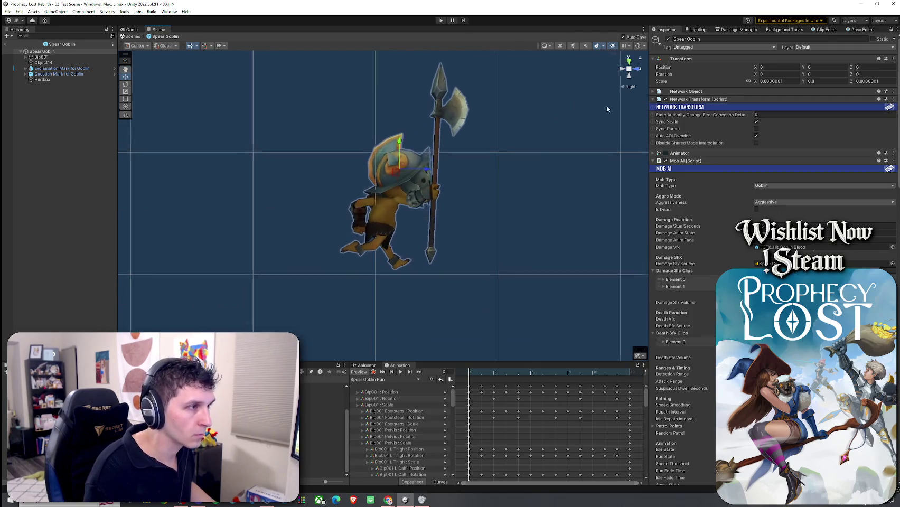
# Step: Add an animation event at frame 2 calling MobAI's OnFootstep
pyautogui.moveTo(487, 197); pyautogui.dragTo(482, 200)
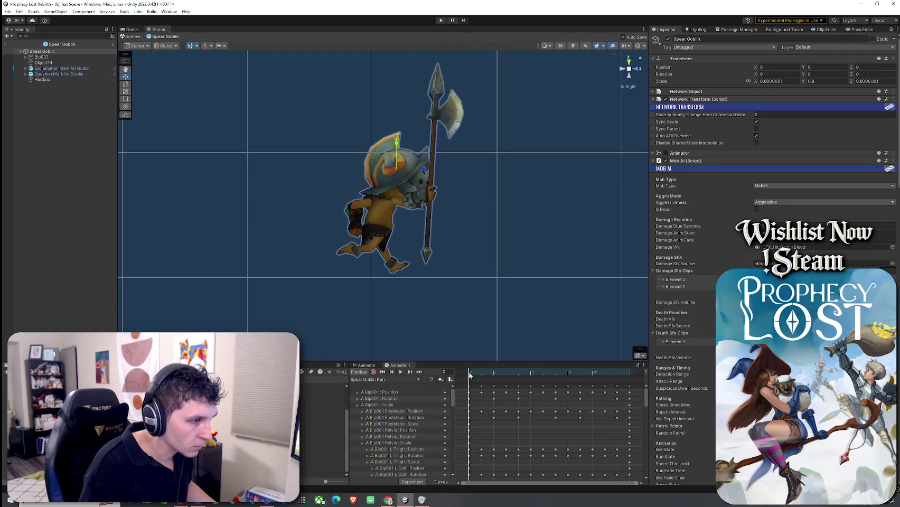
pyautogui.moveTo(474, 376); pyautogui.dragTo(494, 377)
pyautogui.doubleClick(494, 377)
pyautogui.click(724, 56)
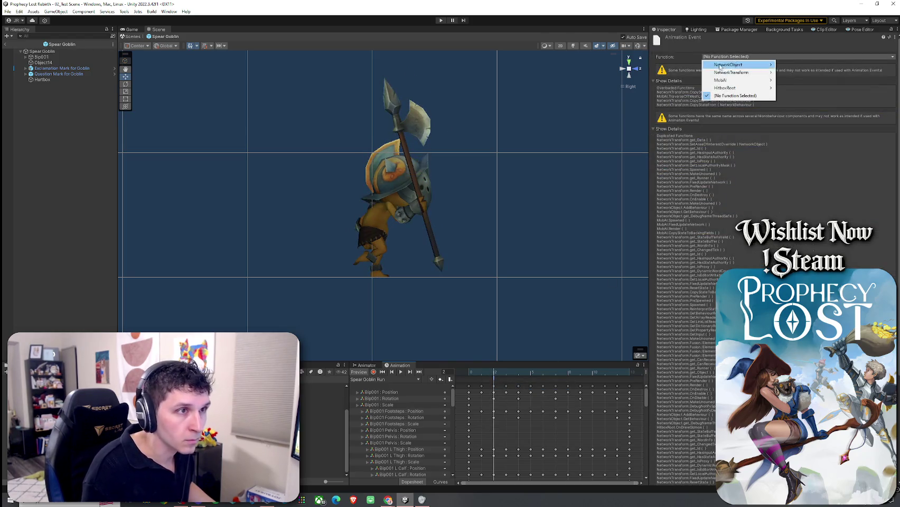
pyautogui.moveTo(726, 80)
pyautogui.moveTo(785, 88)
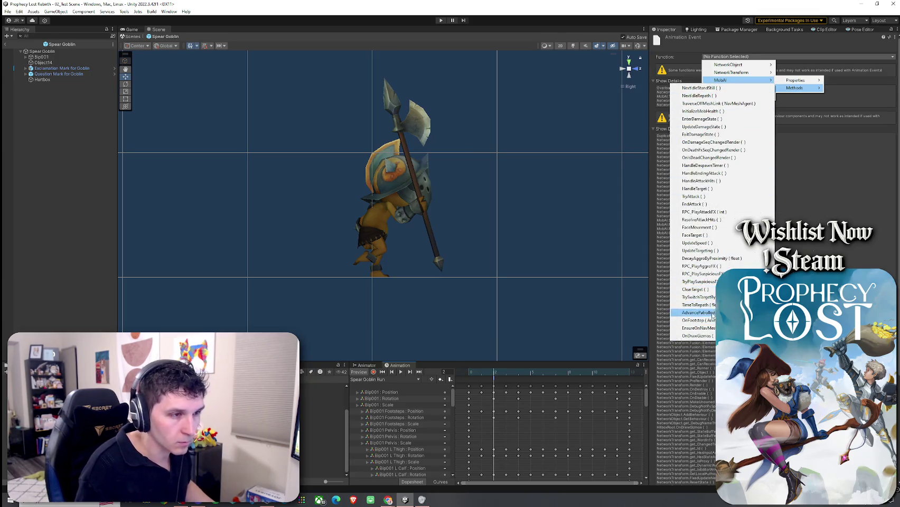
pyautogui.click(708, 320)
# Step: Add a second OnFootstep event near frame 9 at the next foot contact
pyautogui.moveTo(496, 375); pyautogui.dragTo(576, 390)
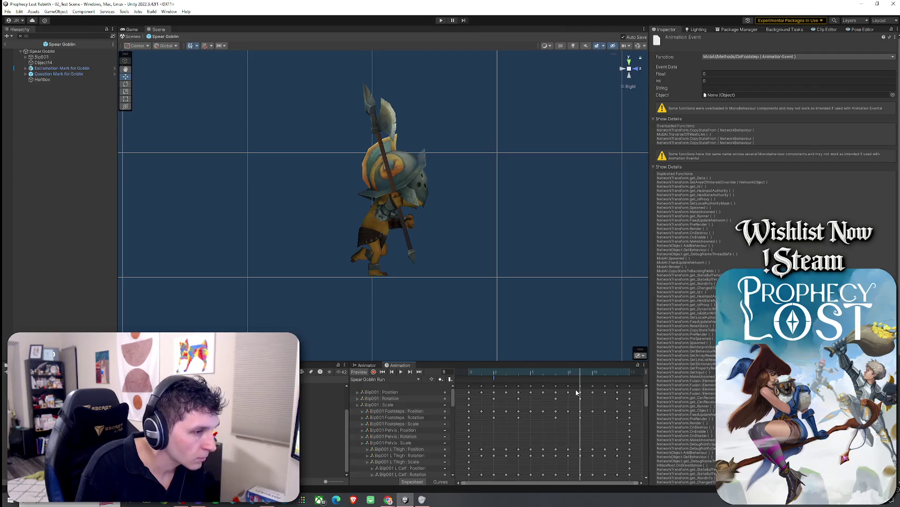
pyautogui.rightClick(579, 380)
pyautogui.click(581, 384)
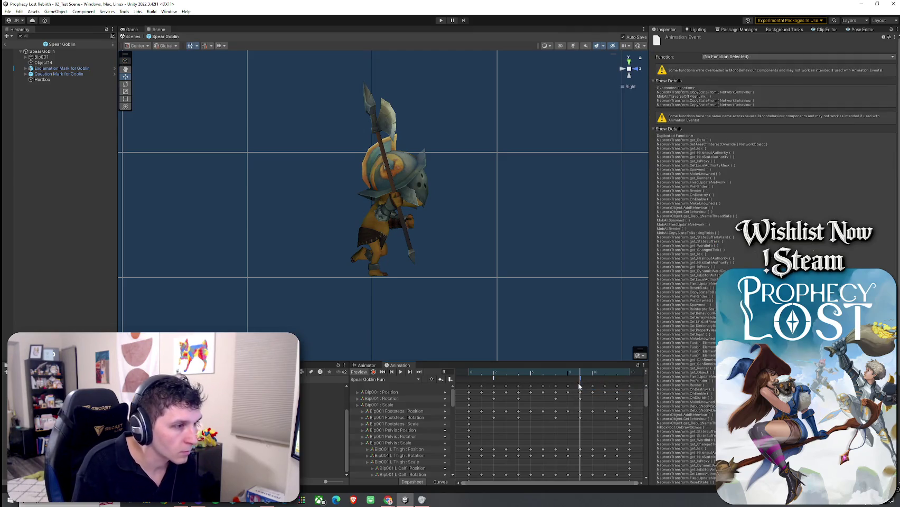
pyautogui.click(742, 56)
pyautogui.moveTo(743, 74)
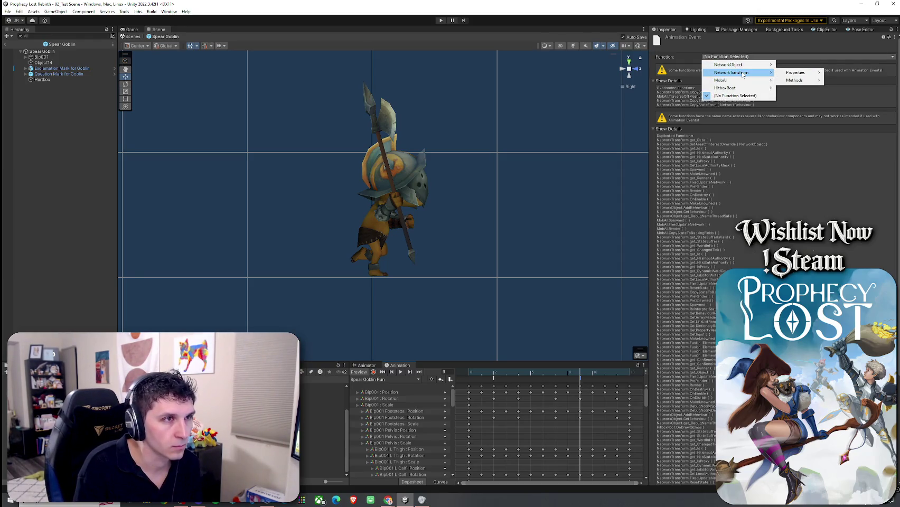
pyautogui.moveTo(793, 88)
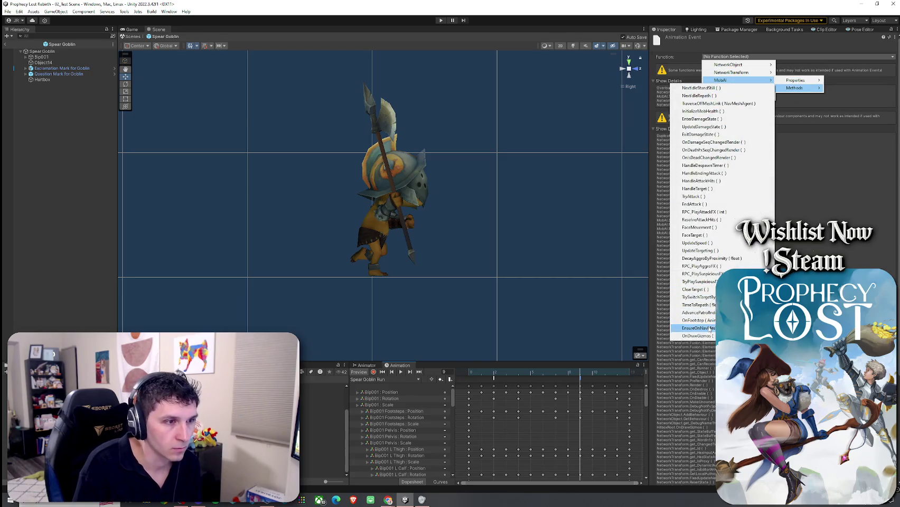
pyautogui.click(703, 320)
# Step: Scrub through the run cycle to check foot contacts, ending at frame 0
pyautogui.moveTo(581, 374)
pyautogui.mouseDown()
pyautogui.moveTo(638, 379)
pyautogui.moveTo(469, 381)
pyautogui.moveTo(579, 392)
pyautogui.mouseUp()
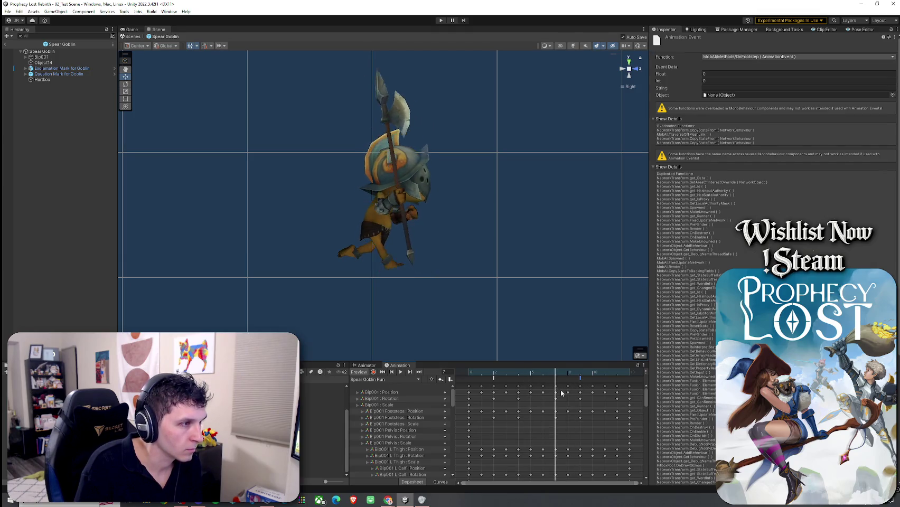
pyautogui.moveTo(579, 394)
pyautogui.mouseDown()
pyautogui.moveTo(494, 392)
pyautogui.moveTo(626, 393)
pyautogui.mouseUp()
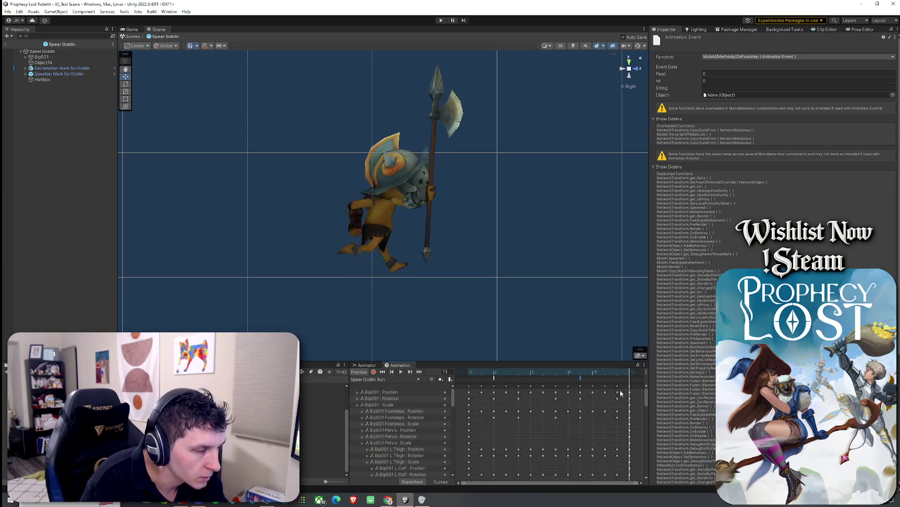
pyautogui.click(469, 373)
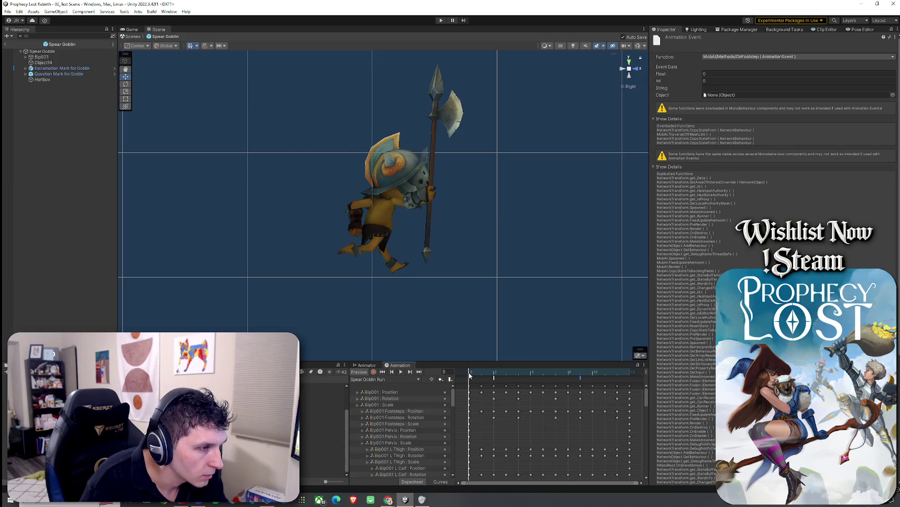
# Step: Shift the second OnFootstep event from frame 9 to frame 8, comparing the foot poses
pyautogui.moveTo(470, 375); pyautogui.dragTo(493, 376)
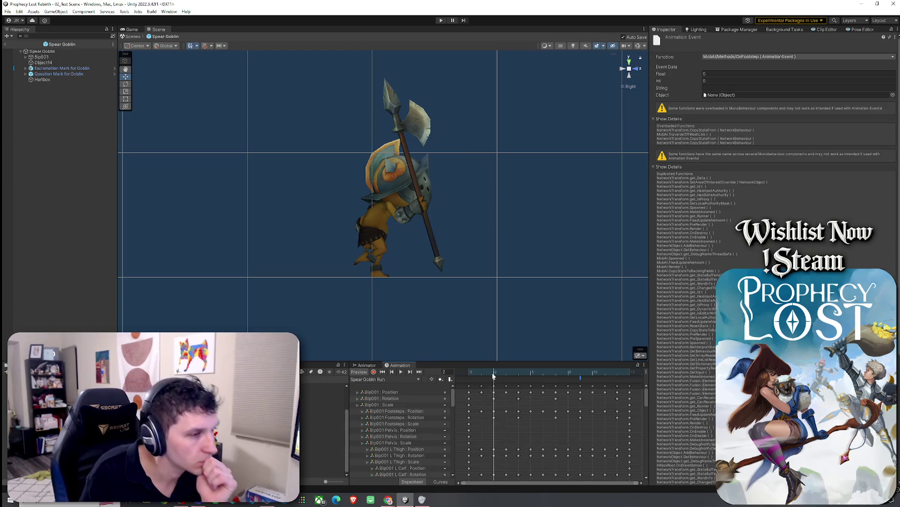
pyautogui.moveTo(581, 380); pyautogui.dragTo(572, 382)
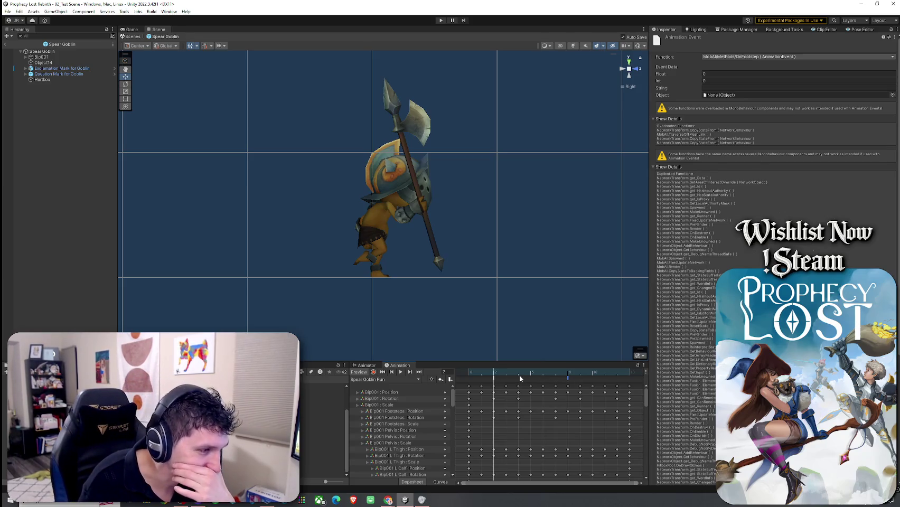
pyautogui.moveTo(500, 376); pyautogui.dragTo(565, 377)
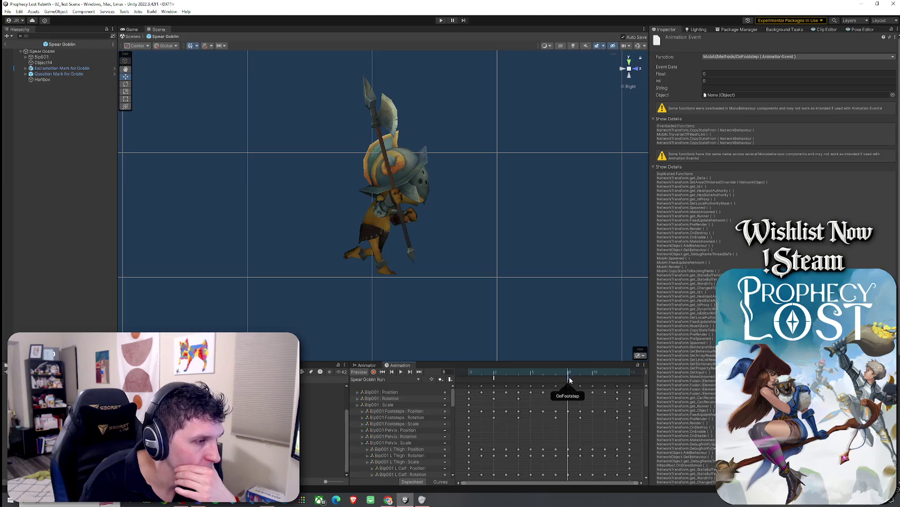
pyautogui.moveTo(578, 380); pyautogui.dragTo(577, 381)
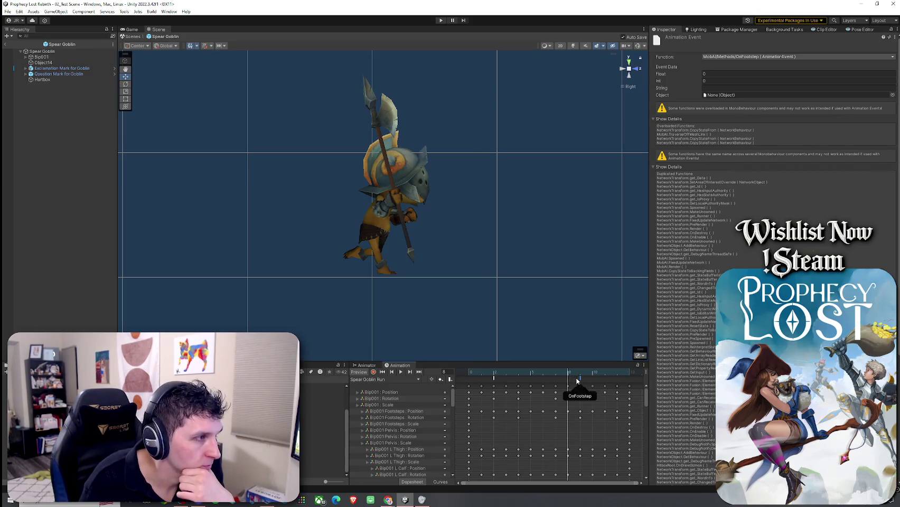
pyautogui.click(576, 373)
pyautogui.click(569, 373)
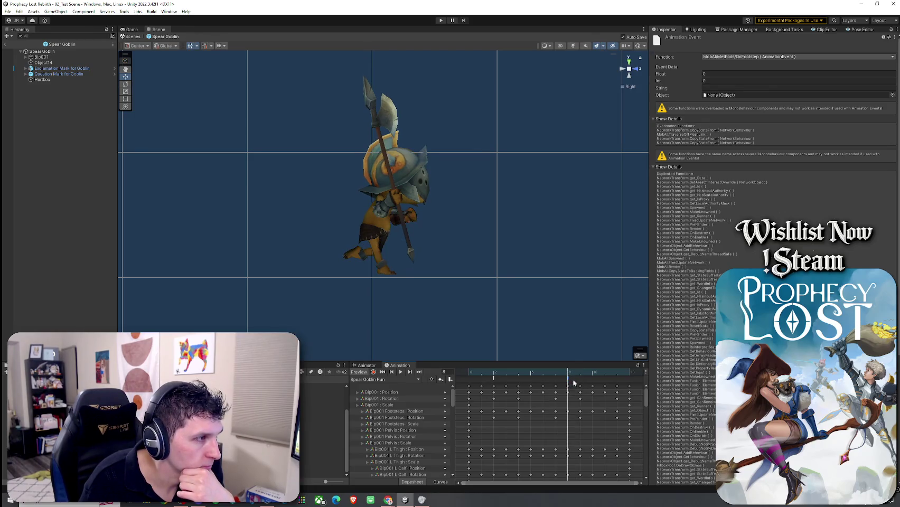
pyautogui.press('.')
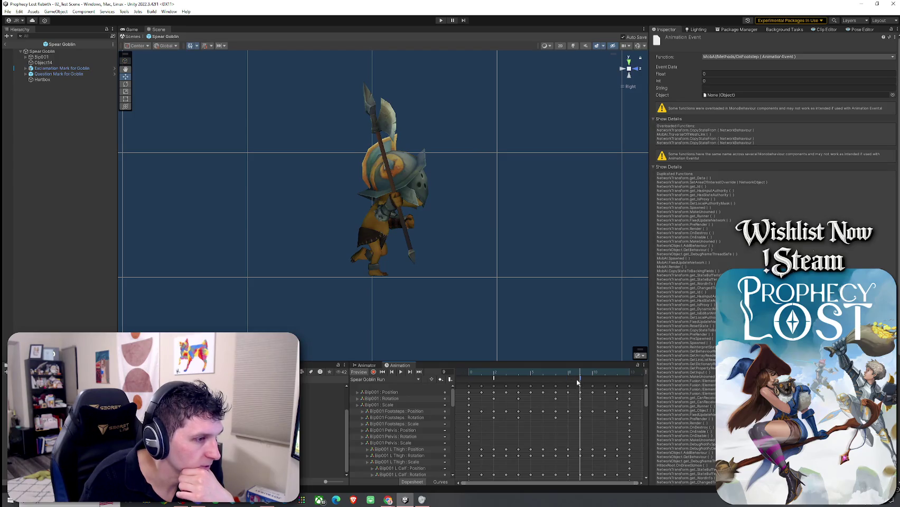
pyautogui.moveTo(581, 374)
pyautogui.mouseDown()
pyautogui.moveTo(469, 379)
pyautogui.moveTo(497, 381)
pyautogui.mouseUp()
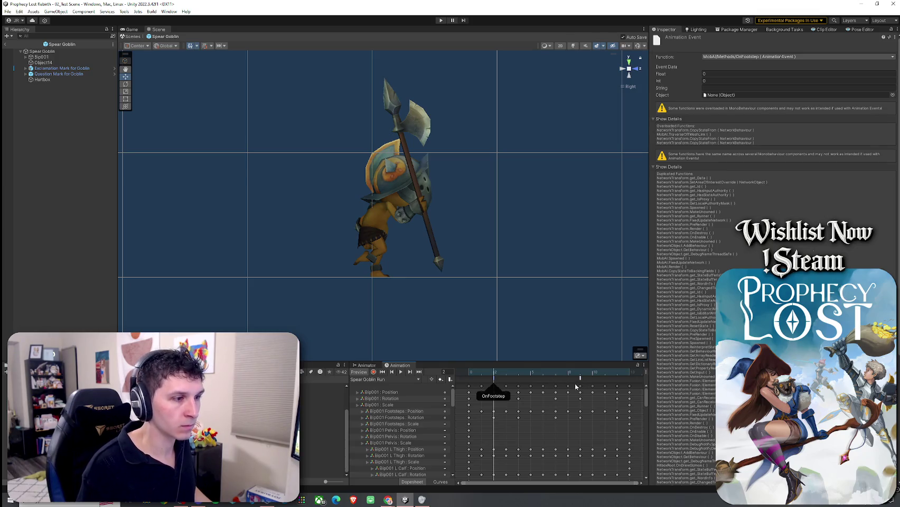
pyautogui.click(8, 11)
pyautogui.click(7, 11)
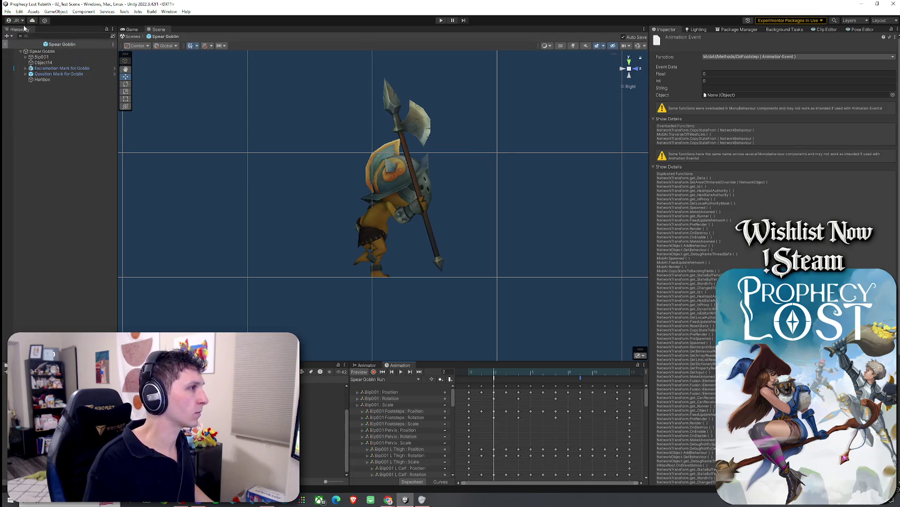
# Step: Exit prefab mode and delete Blue Harpy, Corrupted Slime (2) and Minoturus (1)
pyautogui.click(6, 44)
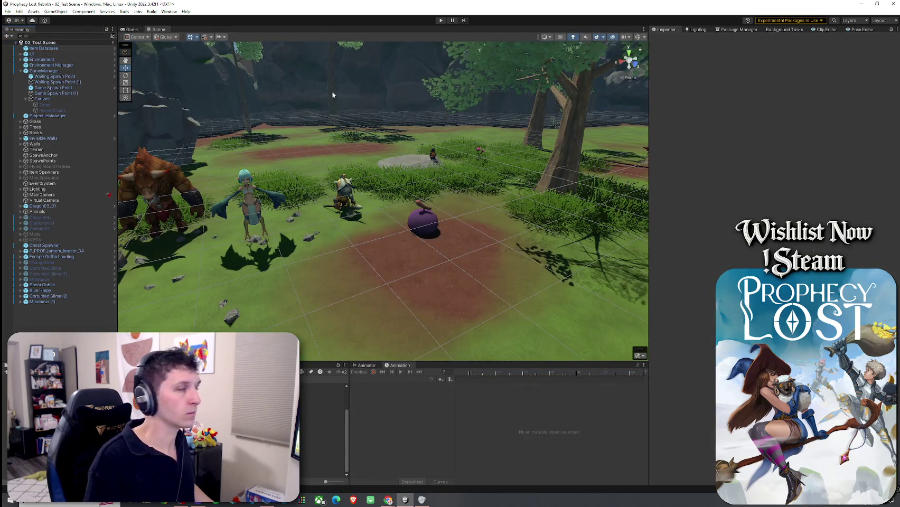
pyautogui.click(7, 11)
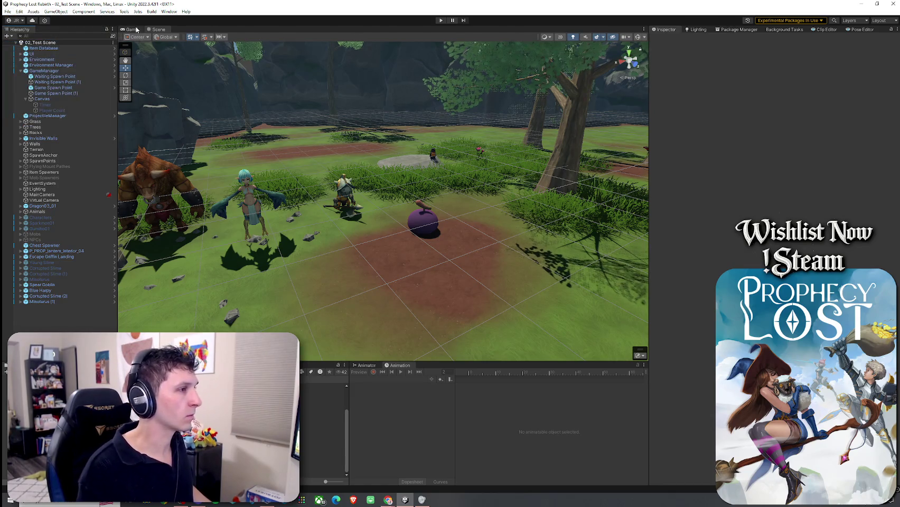
pyautogui.click(51, 291)
pyautogui.keyDown('shift'); pyautogui.click(42, 302); pyautogui.keyUp('shift')
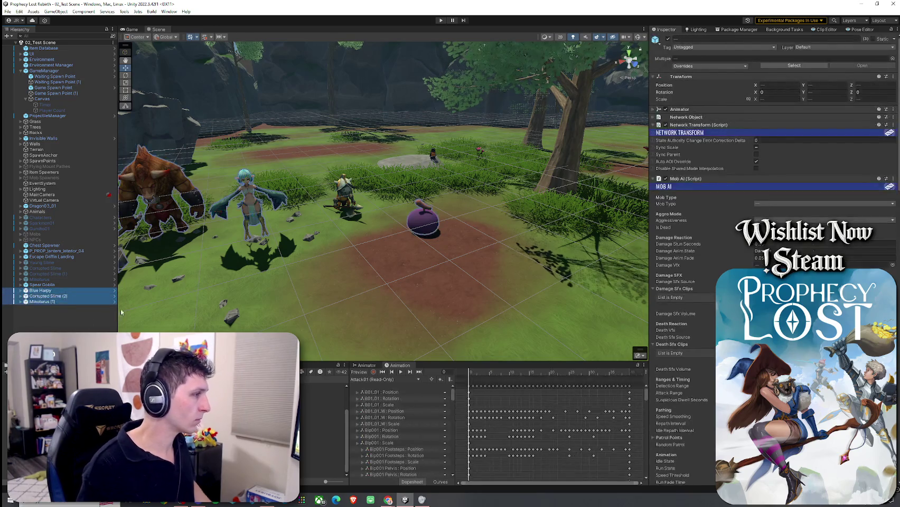
pyautogui.press('Delete')
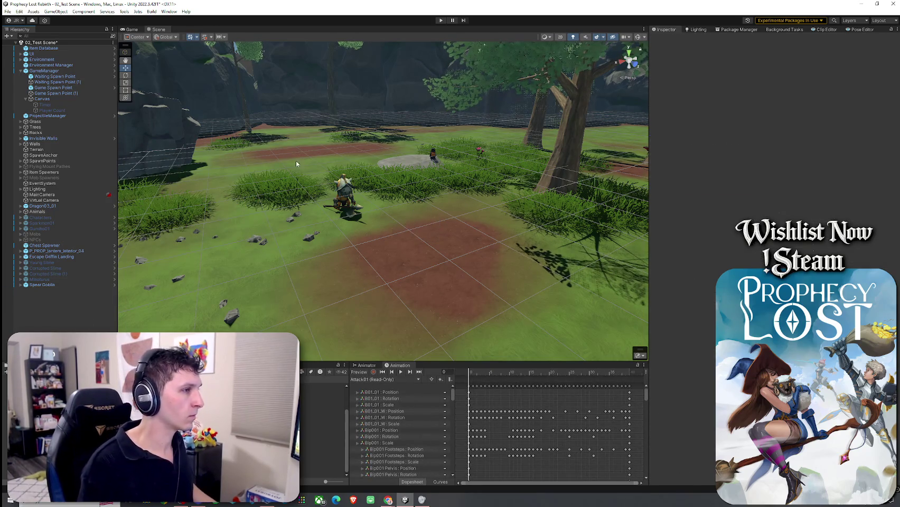
pyautogui.click(8, 11)
# Step: Review the Spear Goblin's footstep audio settings, then restore Unity to a smaller window
pyautogui.click(42, 285)
pyautogui.scroll(-15, 697, 211)
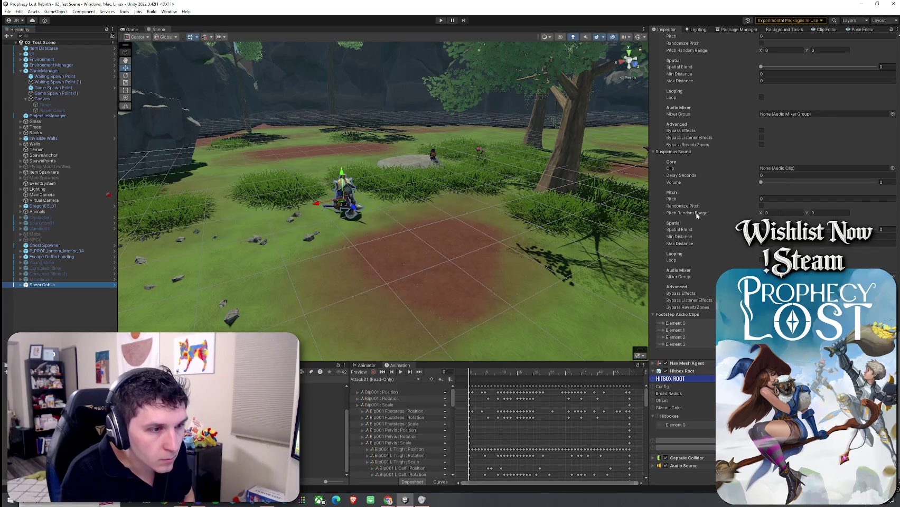
pyautogui.click(683, 323)
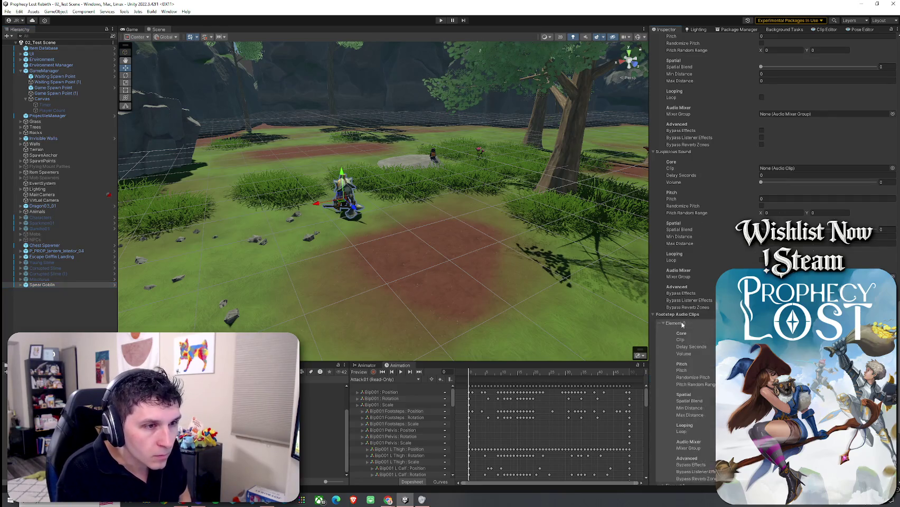
pyautogui.scroll(3, 692, 201)
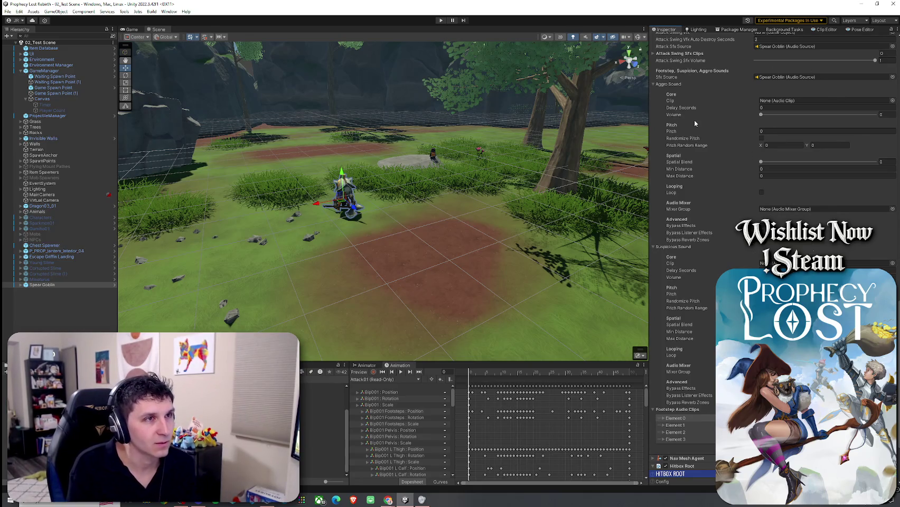
pyautogui.scroll(3, 695, 122)
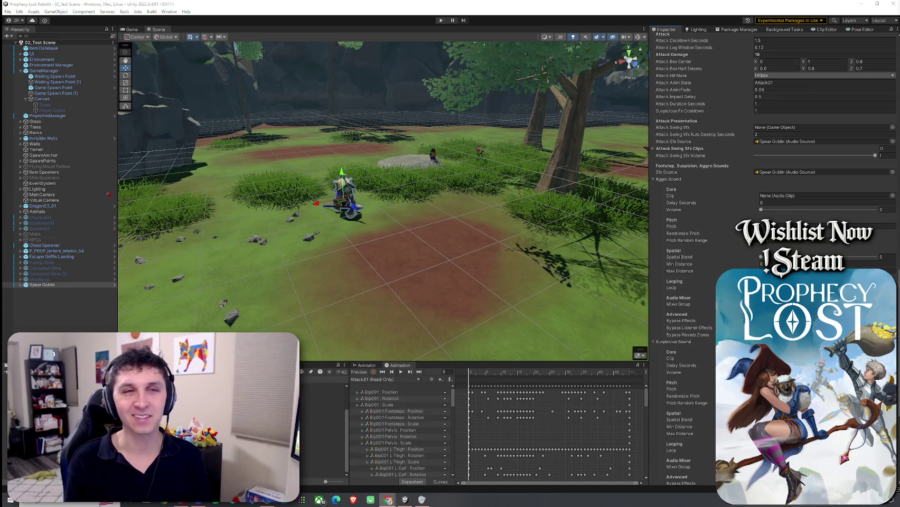
pyautogui.click(877, 4)
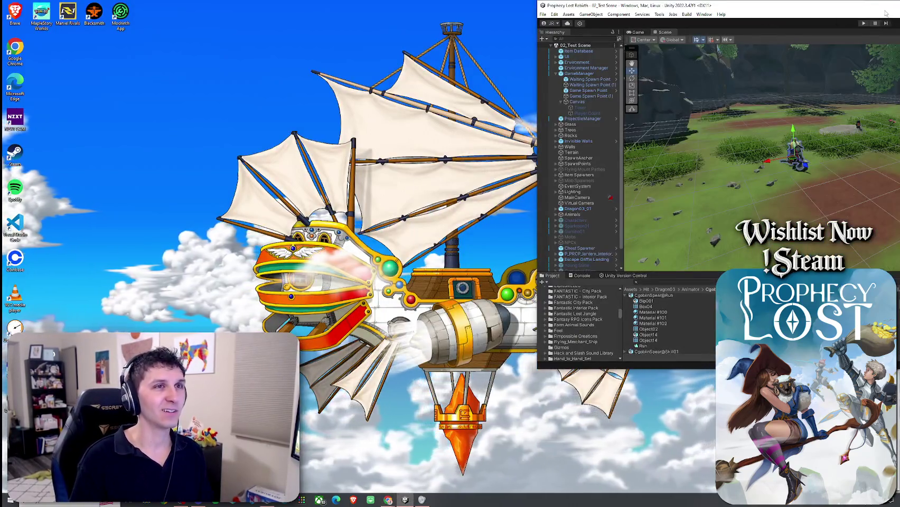
# Step: Launch Audacity via Start search, skip its update prompt, and return to Unity
pyautogui.click(878, 5)
pyautogui.write('audacity')
pyautogui.press('Return')
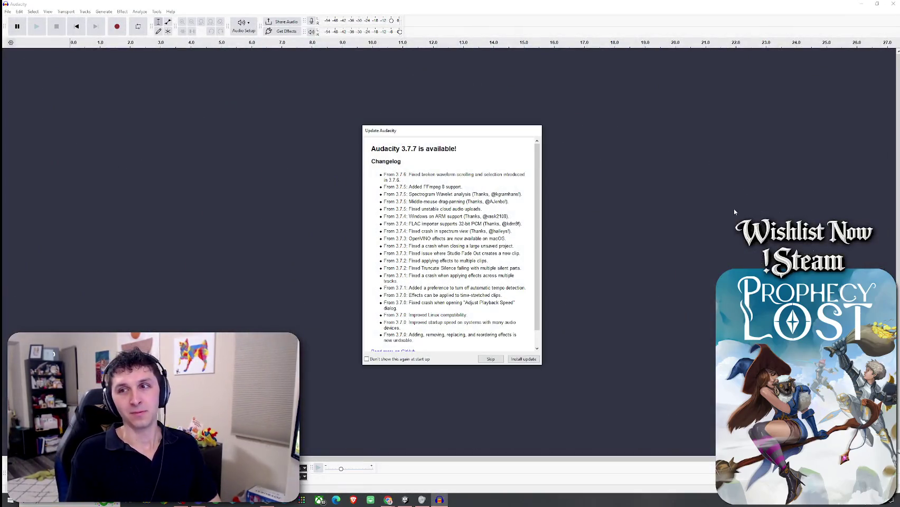
pyautogui.click(491, 359)
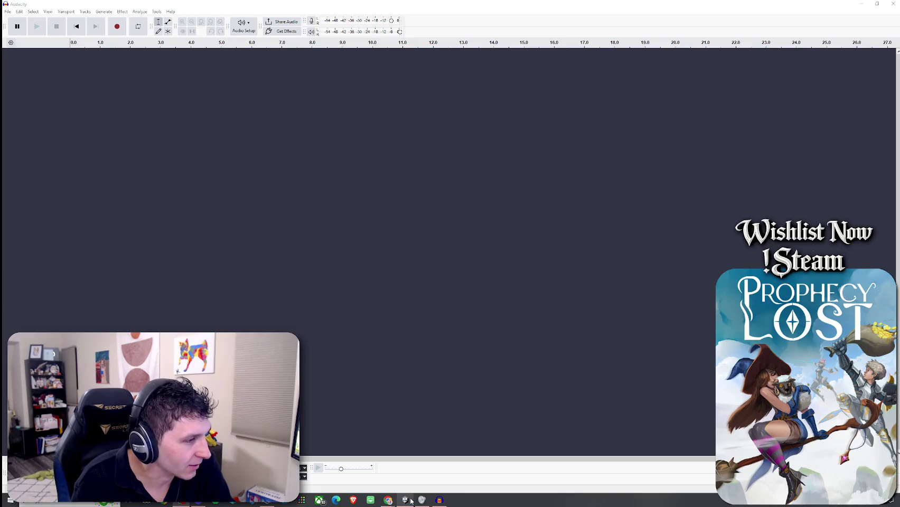
pyautogui.moveTo(404, 500)
pyautogui.click(420, 474)
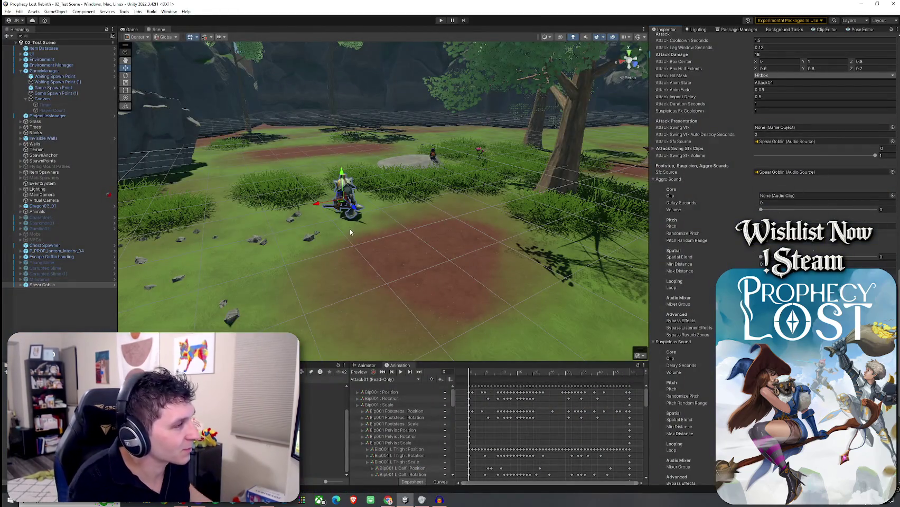
# Step: Frame the goblin in the Scene view and preview its Skill01 animation clip
pyautogui.click(133, 29)
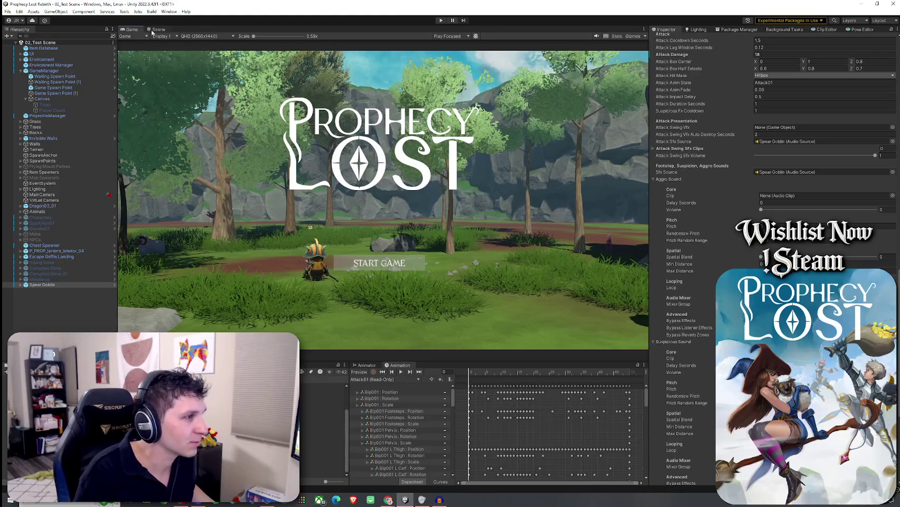
pyautogui.click(158, 29)
pyautogui.scroll(10, 310, 195)
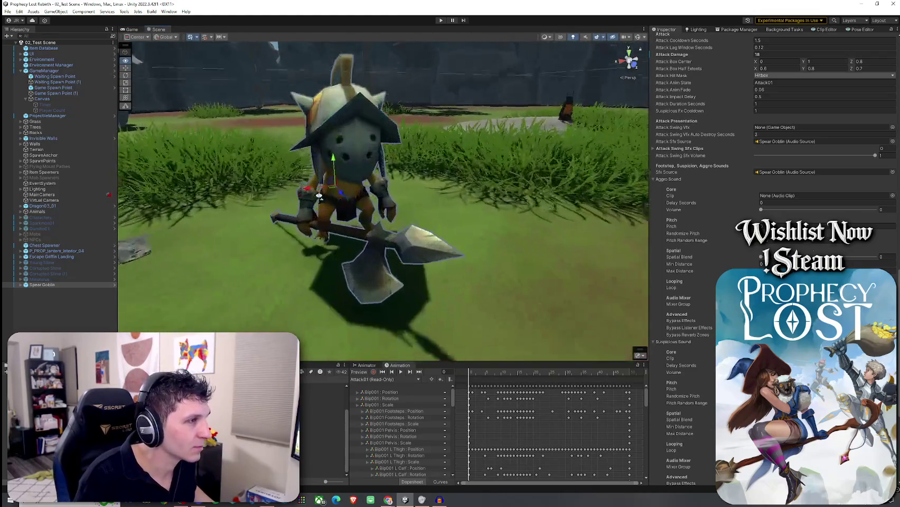
pyautogui.moveTo(310, 194); pyautogui.dragTo(378, 319)
pyautogui.click(384, 379)
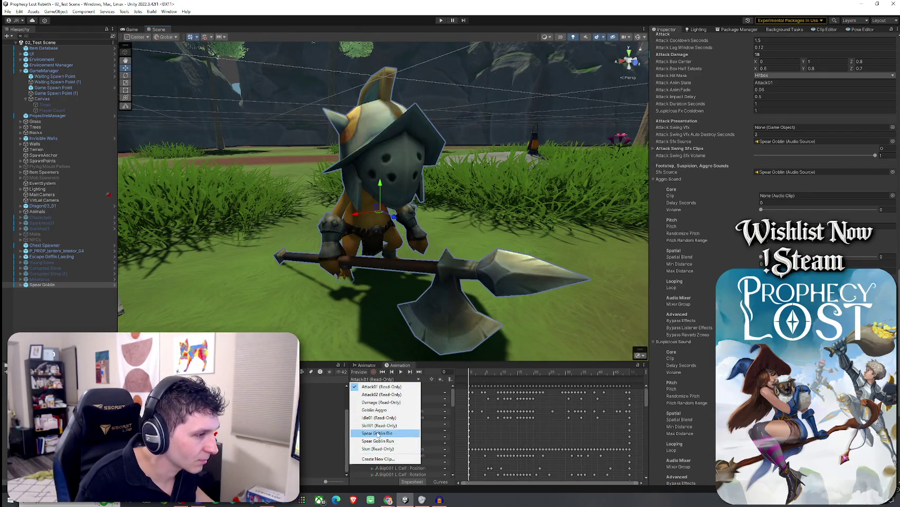
pyautogui.click(379, 425)
pyautogui.click(361, 373)
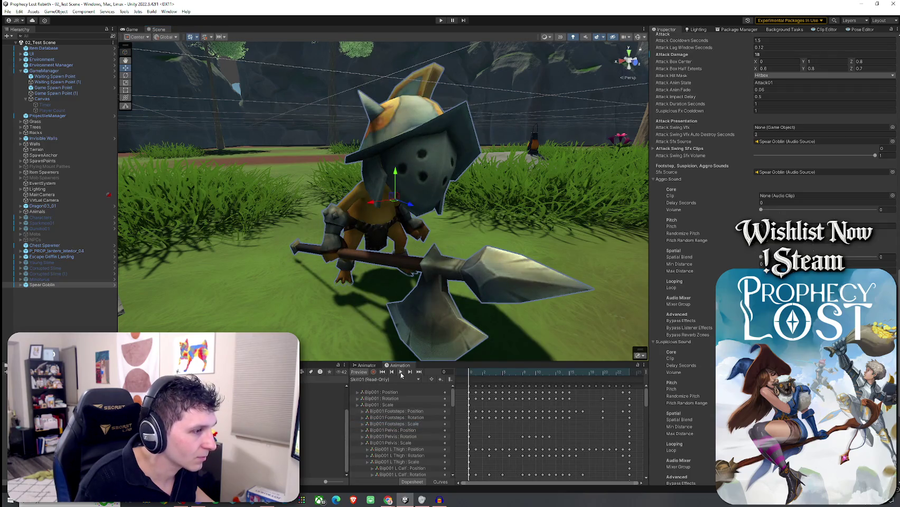
pyautogui.click(401, 372)
# Step: Preview the Goblin Aggro clip from further out, then unmaximize the Unity window
pyautogui.click(384, 379)
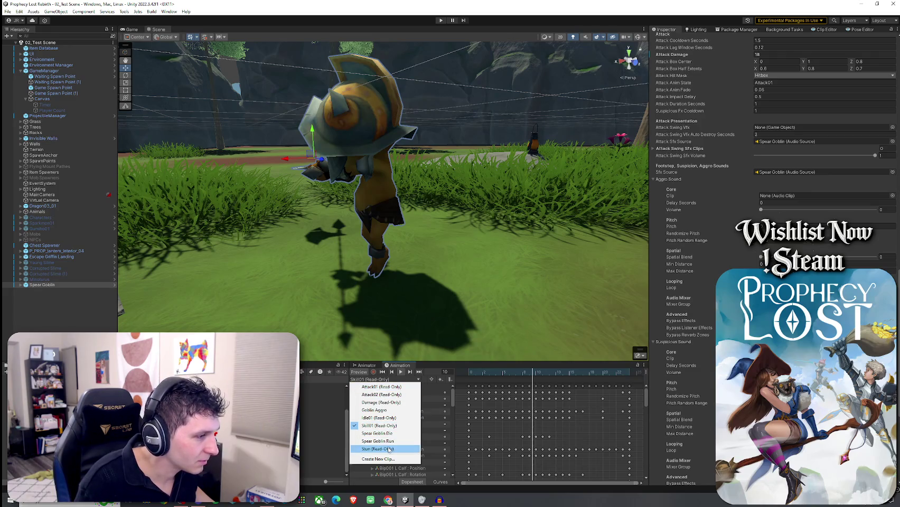
pyautogui.click(387, 410)
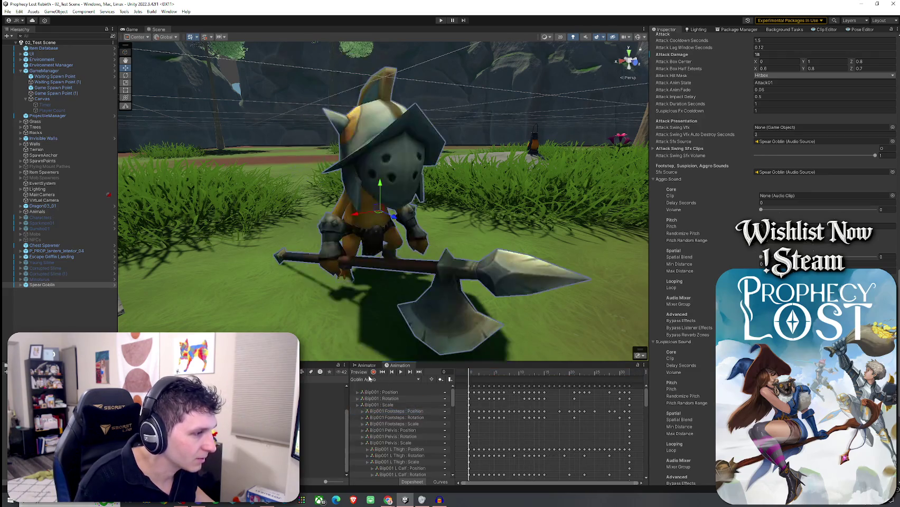
pyautogui.click(400, 372)
pyautogui.scroll(-3, 423, 338)
pyautogui.moveTo(428, 349); pyautogui.dragTo(419, 289)
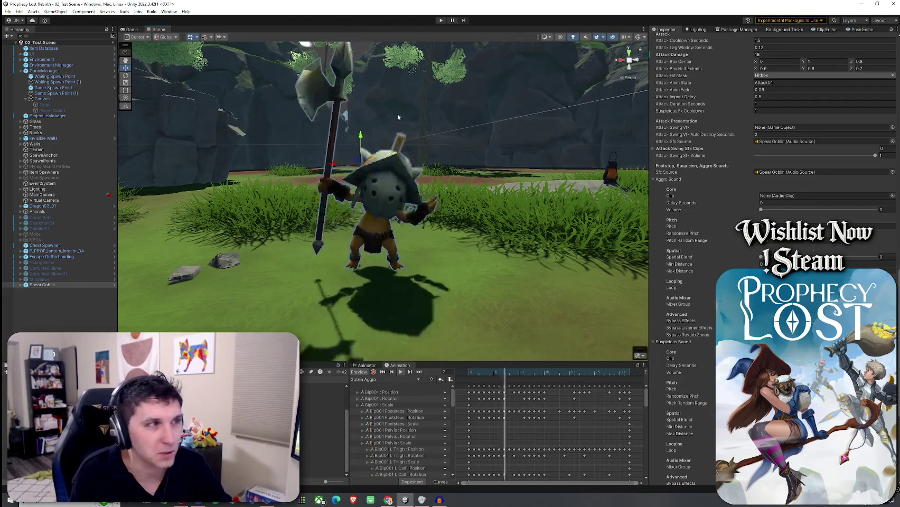
pyautogui.moveTo(454, 5)
pyautogui.mouseDown()
pyautogui.moveTo(205, 57)
pyautogui.moveTo(21, 61)
pyautogui.moveTo(1, 211)
pyautogui.mouseUp()
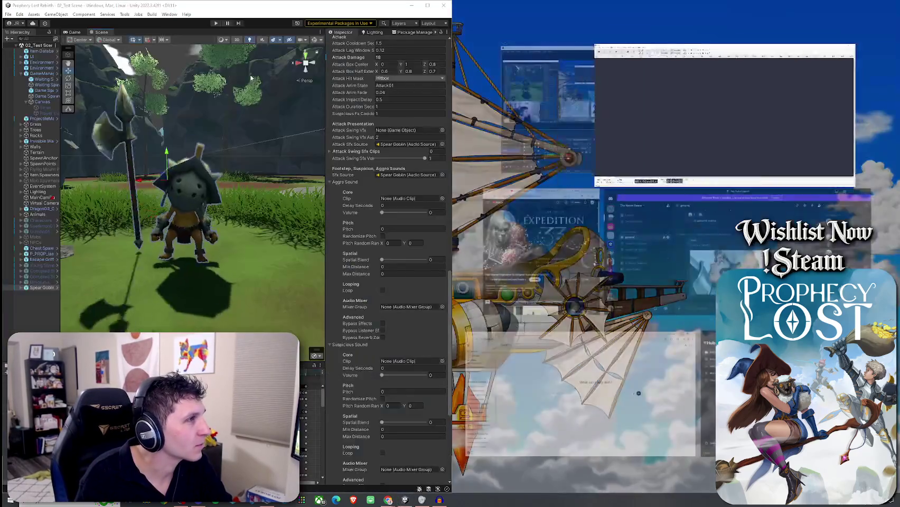
# Step: Snap Unity to the left half with Audacity on the right, then refocus Unity
pyautogui.click(646, 96)
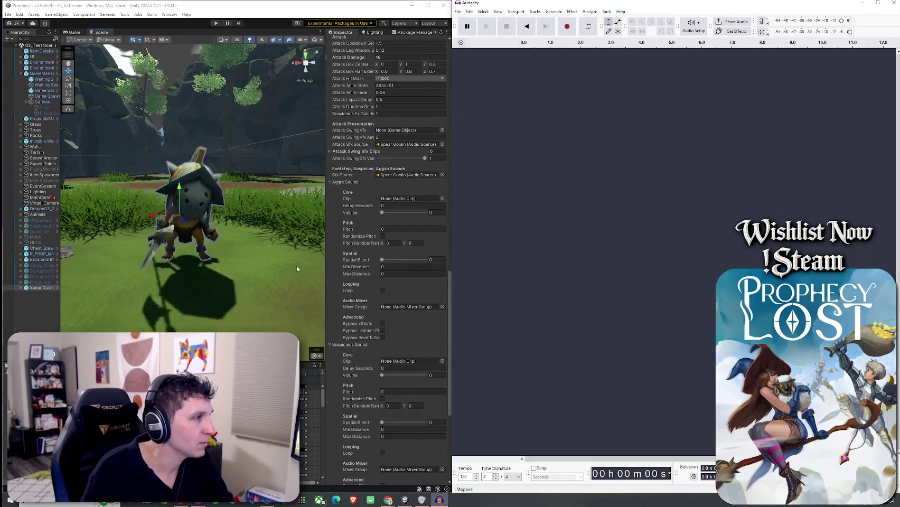
pyautogui.click(216, 94)
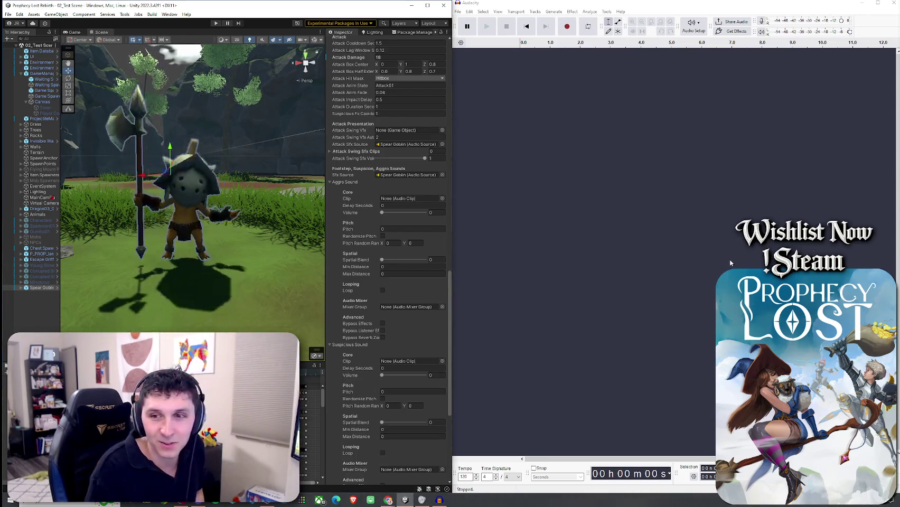
# Step: Record a short voice clip on the Audio 1 track and play it back
pyautogui.click(571, 33)
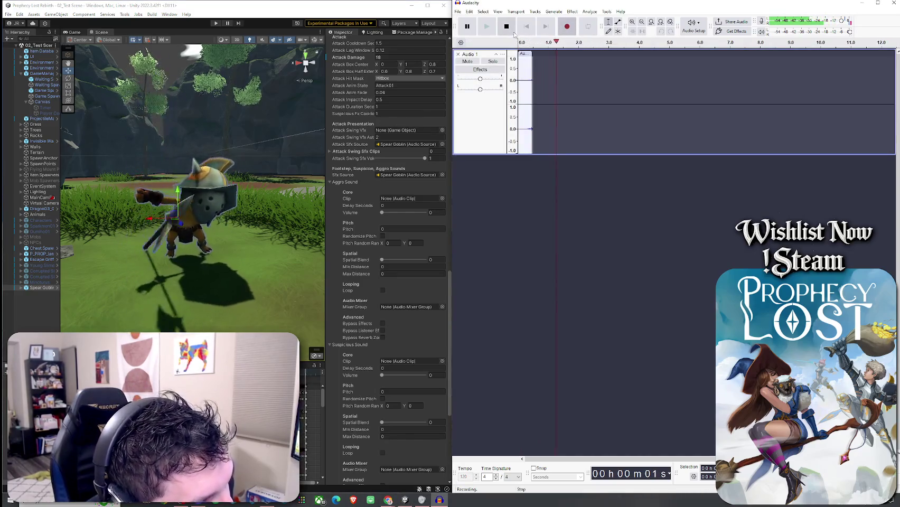
pyautogui.click(506, 26)
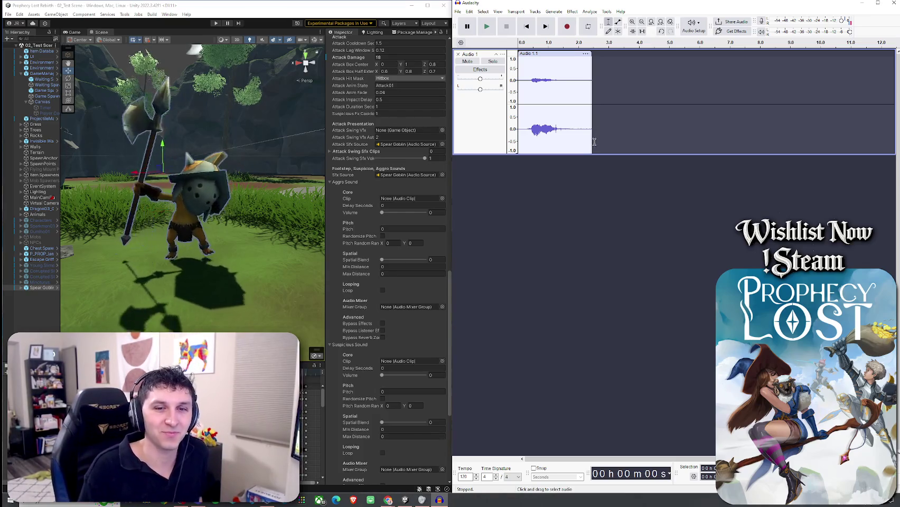
pyautogui.click(488, 29)
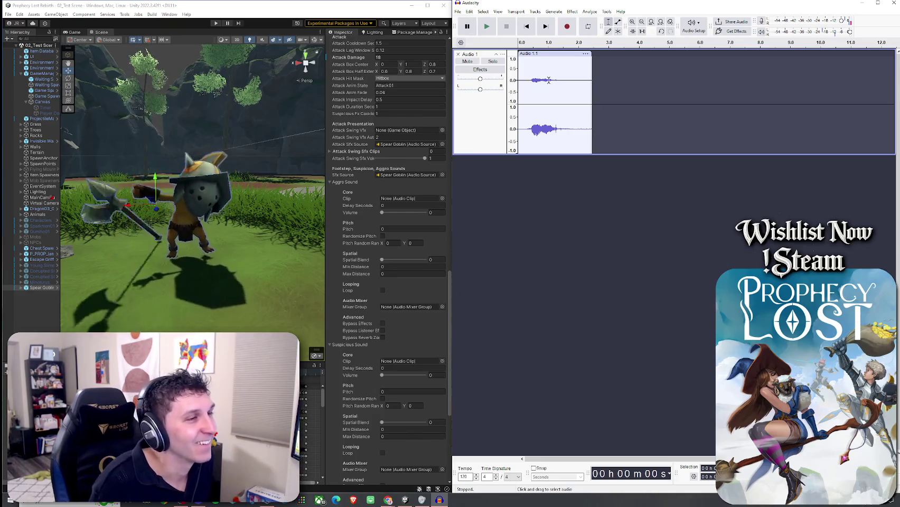
# Step: Delete the clip's tail after about two seconds and replay the result
pyautogui.moveTo(577, 64)
pyautogui.mouseDown()
pyautogui.moveTo(593, 65)
pyautogui.moveTo(583, 83)
pyautogui.mouseUp()
pyautogui.press('Delete')
pyautogui.press('Delete')
pyautogui.click(489, 30)
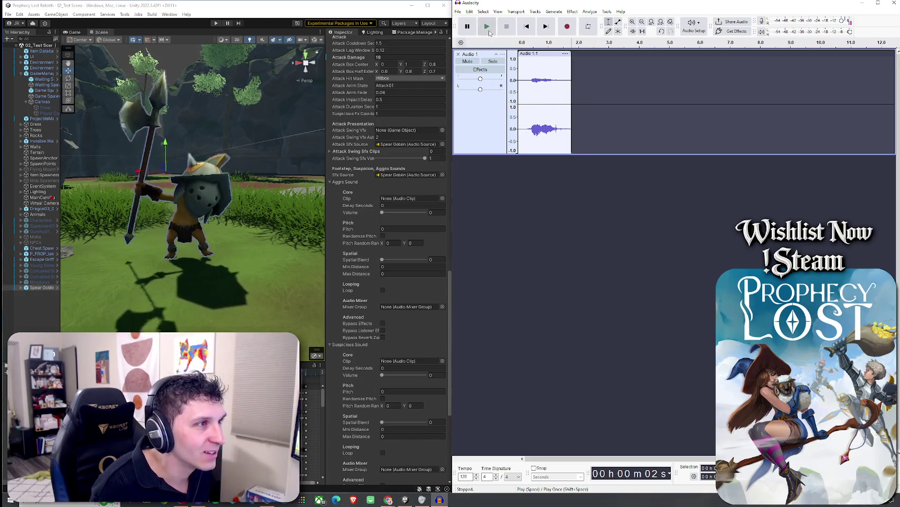
pyautogui.click(521, 46)
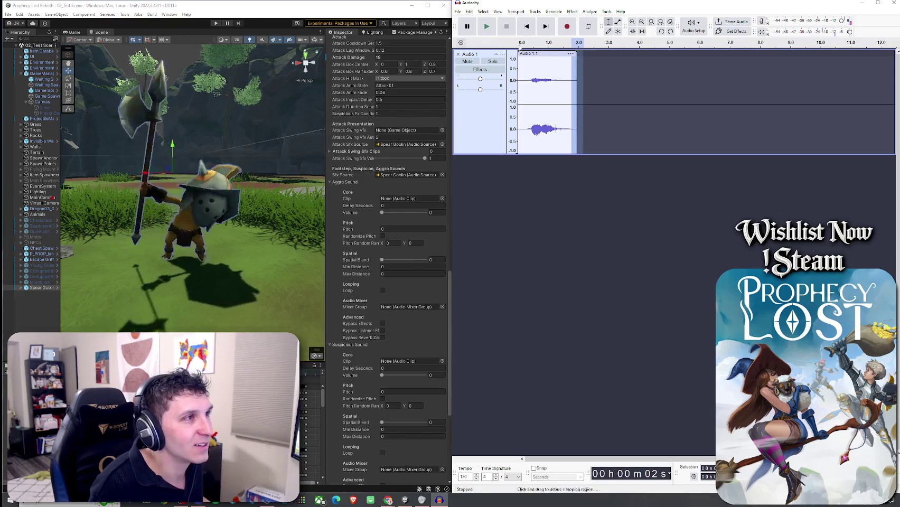
pyautogui.click(518, 48)
pyautogui.click(494, 33)
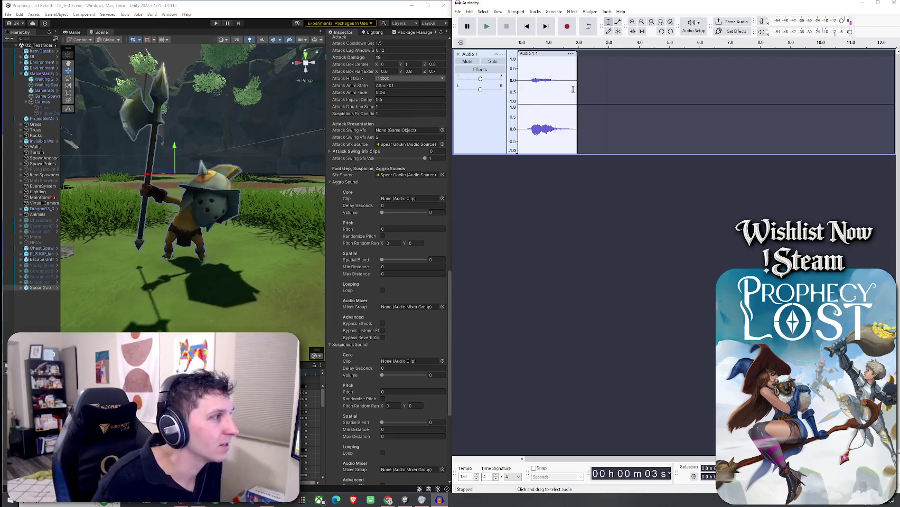
# Step: Cut more trailing audio to leave about one second of sound, then play it
pyautogui.moveTo(559, 81)
pyautogui.mouseDown()
pyautogui.moveTo(582, 80)
pyautogui.moveTo(518, 79)
pyautogui.mouseUp()
pyautogui.press('Delete')
pyautogui.press('Delete')
pyautogui.click(487, 31)
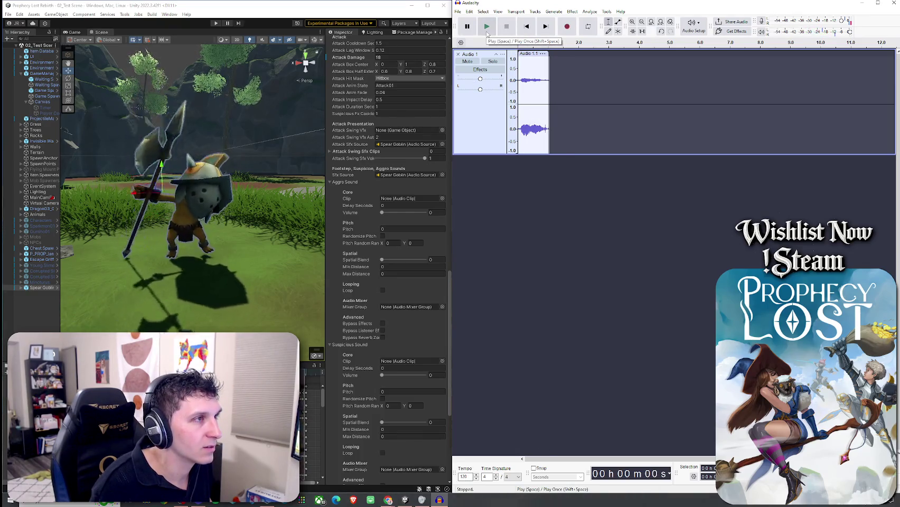
pyautogui.click(457, 11)
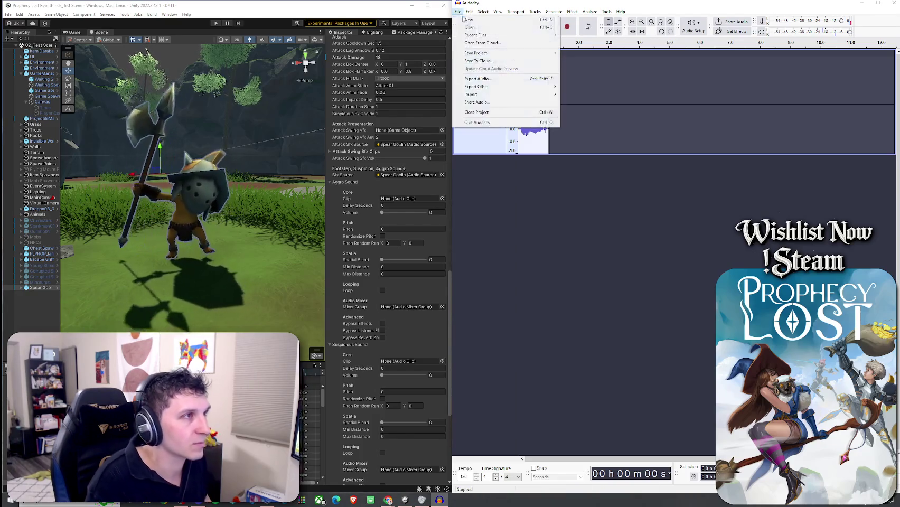
# Step: Export the trimmed clip as a renamed WAV file to the Desktop
pyautogui.click(478, 79)
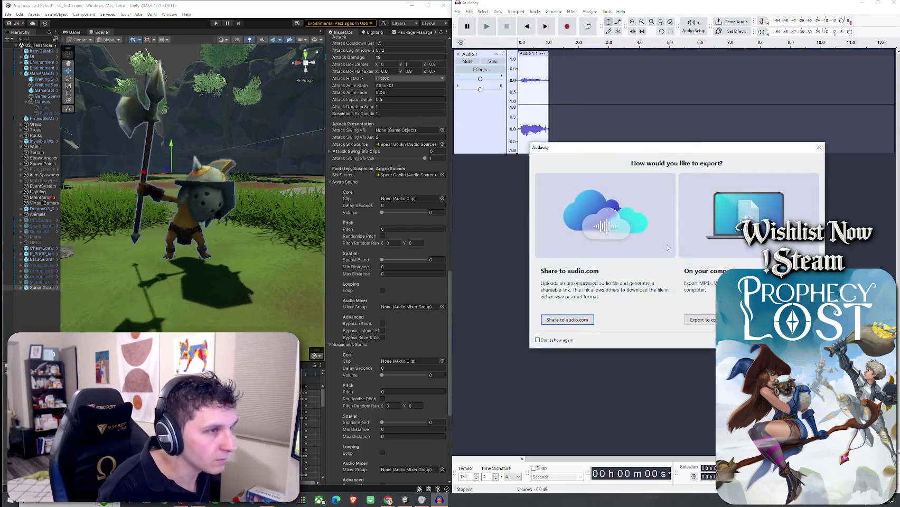
pyautogui.click(690, 319)
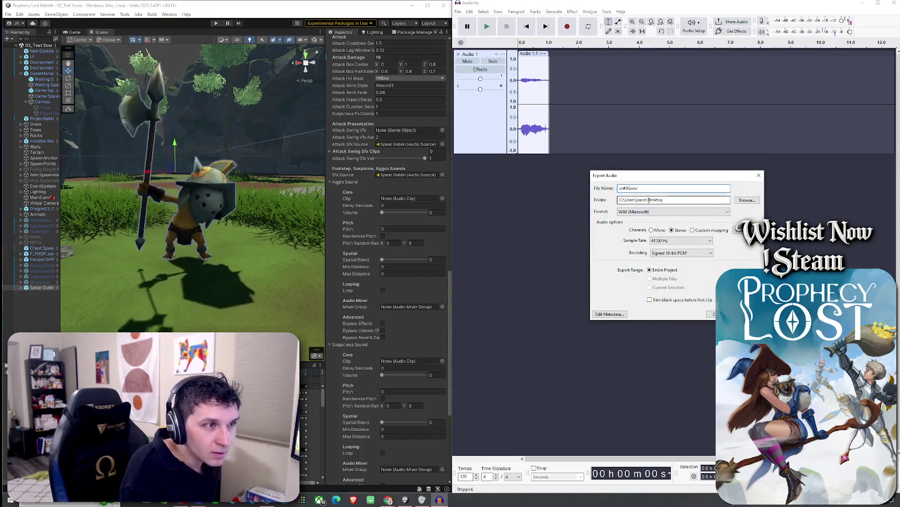
pyautogui.press('BackSpace')
pyautogui.press('BackSpace')
pyautogui.write('gasss')
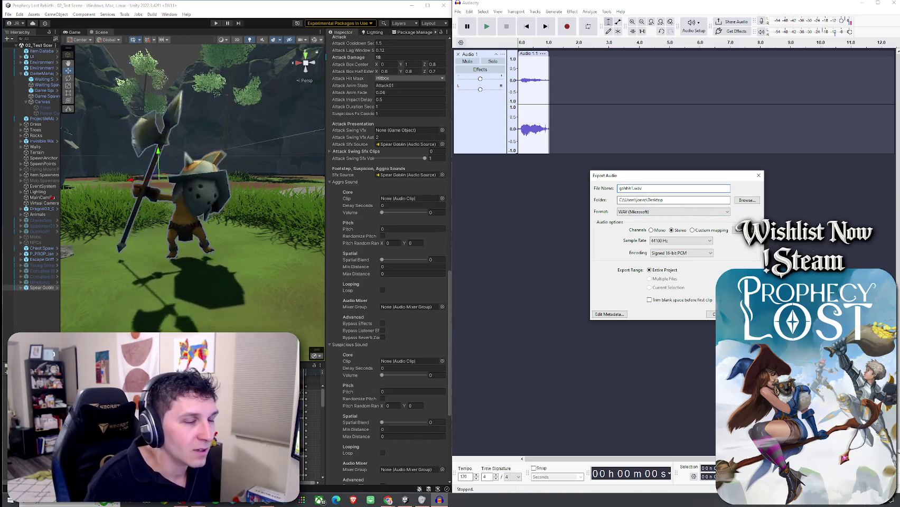
pyautogui.click(740, 201)
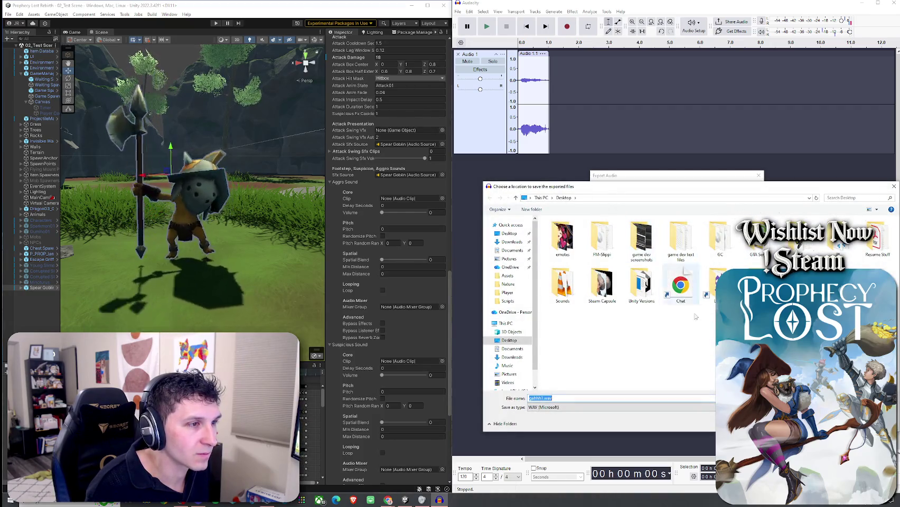
pyautogui.press('Return')
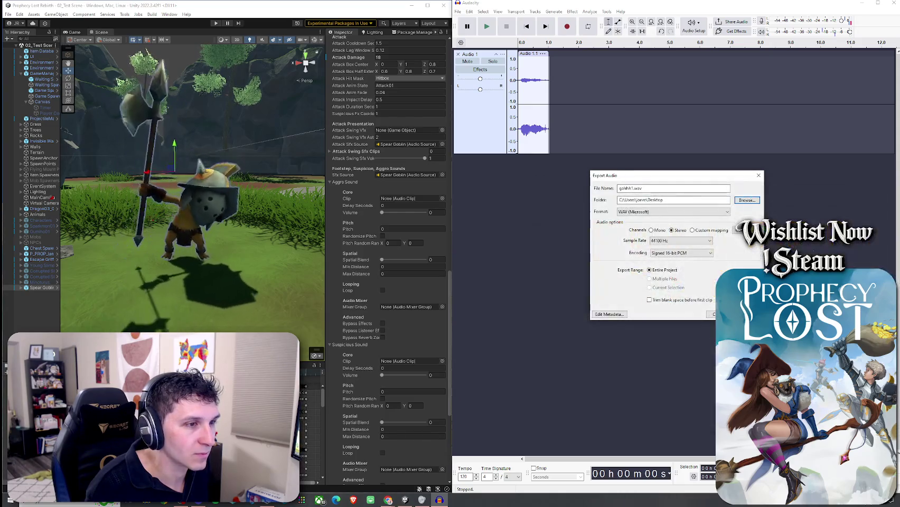
pyautogui.press('Return')
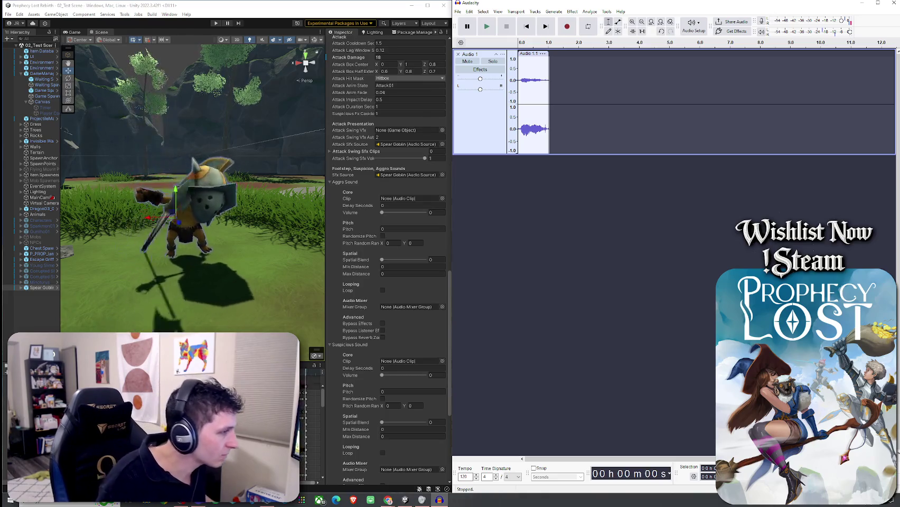
pyautogui.click(215, 95)
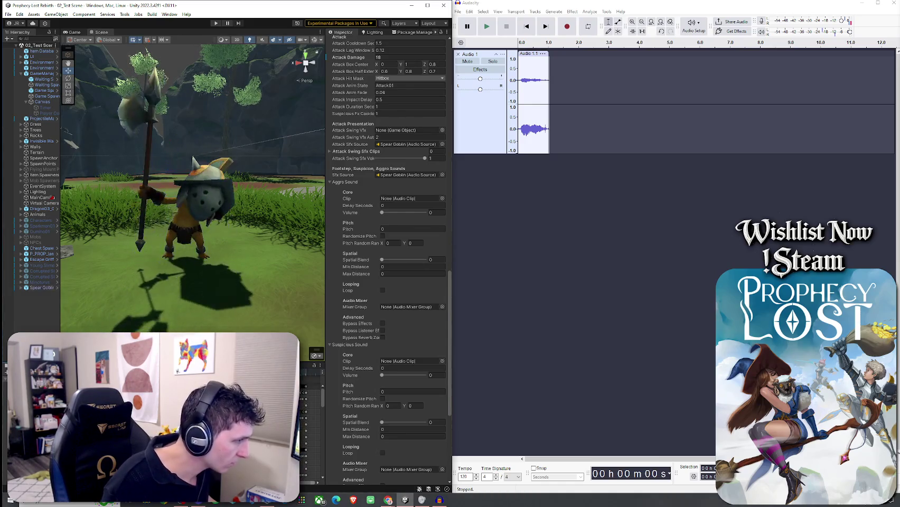
# Step: Open the Audio folder in Explorer, add the exported gaahh1 WAV, and maximize Unity
pyautogui.click(158, 412)
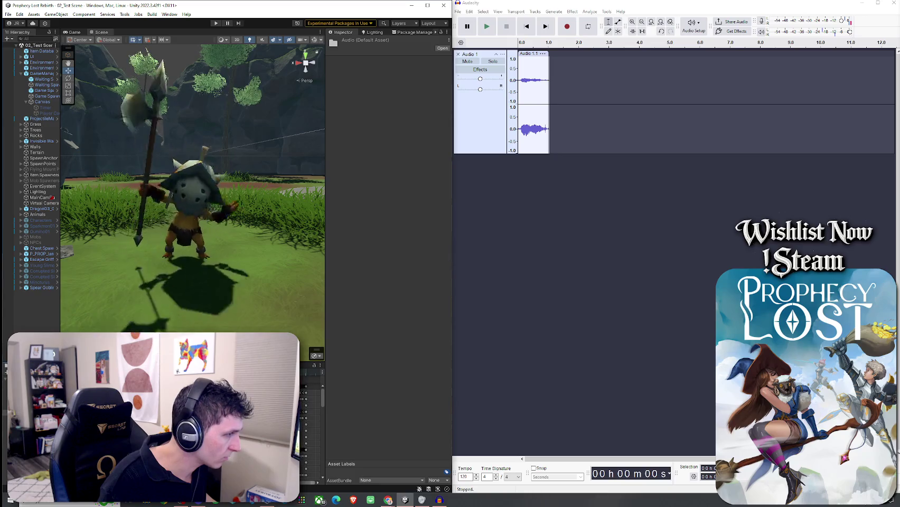
pyautogui.moveTo(179, 332); pyautogui.dragTo(180, 168)
pyautogui.rightClick(180, 189)
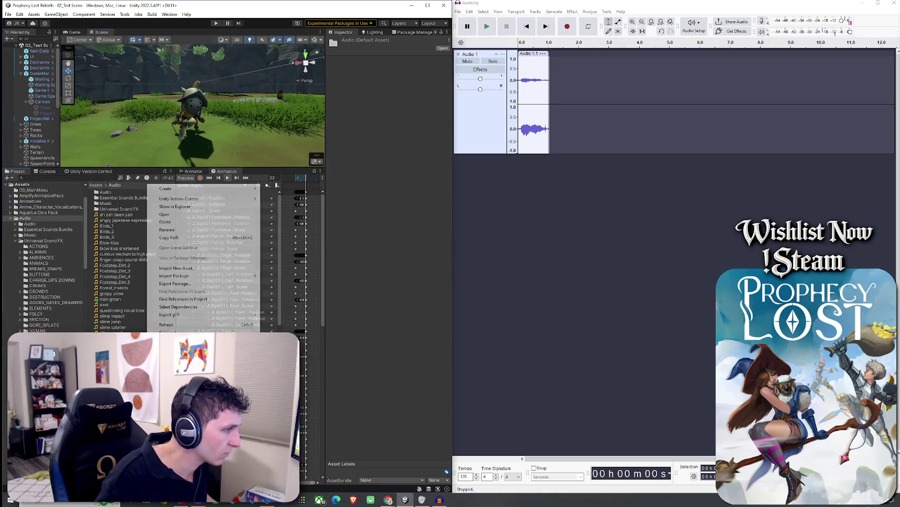
pyautogui.click(177, 214)
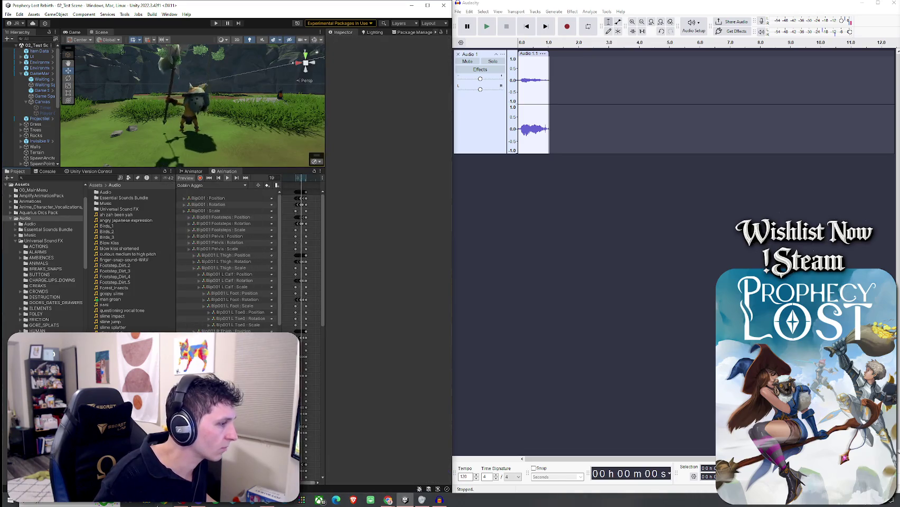
pyautogui.click(158, 504)
pyautogui.moveTo(296, 65); pyautogui.dragTo(0, 66)
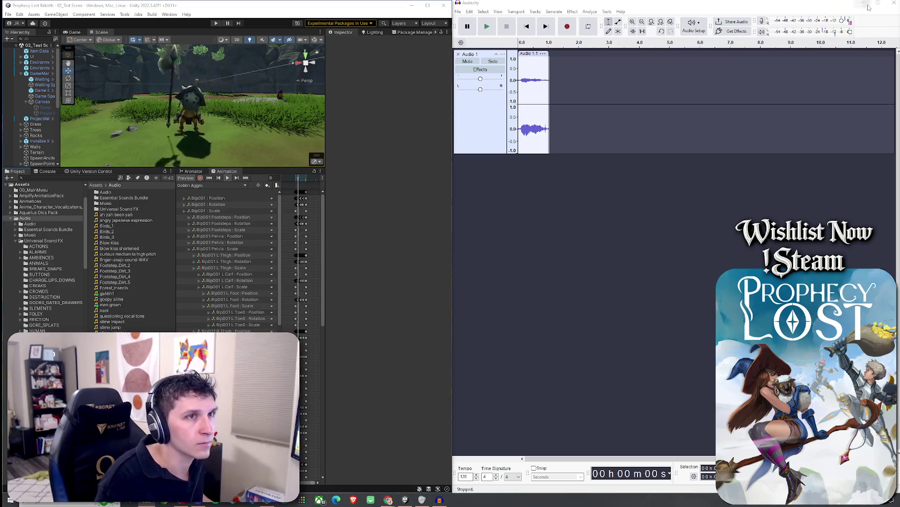
pyautogui.doubleClick(430, 5)
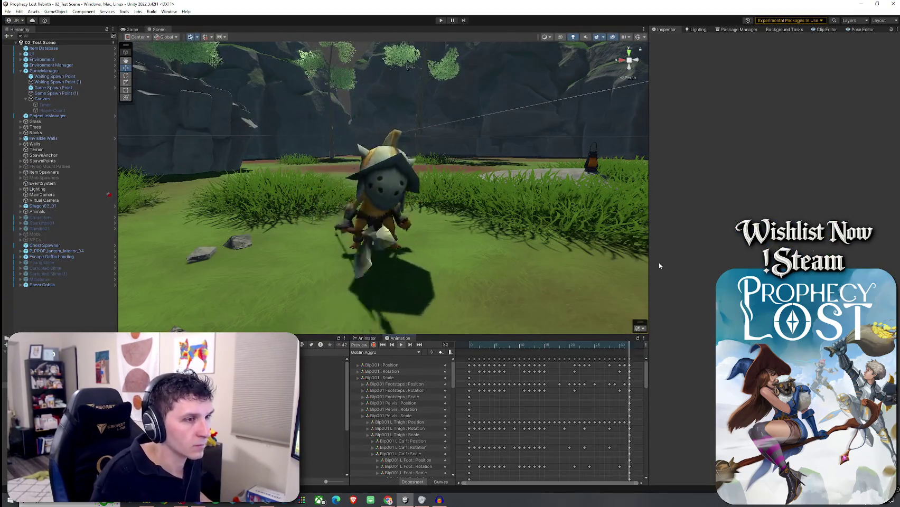
# Step: Open the Spear Goblin prefab from its scene object and scroll to the Mob AI settings
pyautogui.click(71, 286)
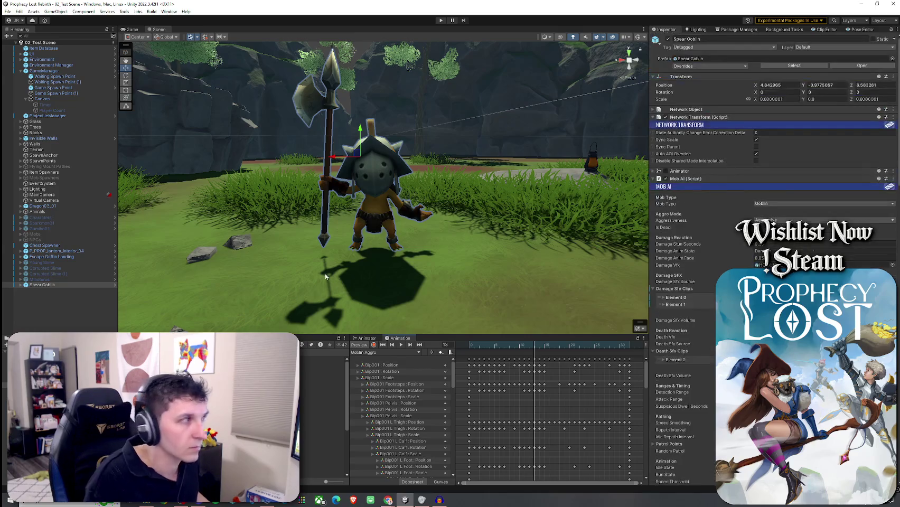
pyautogui.rightClick(90, 285)
pyautogui.moveTo(132, 274)
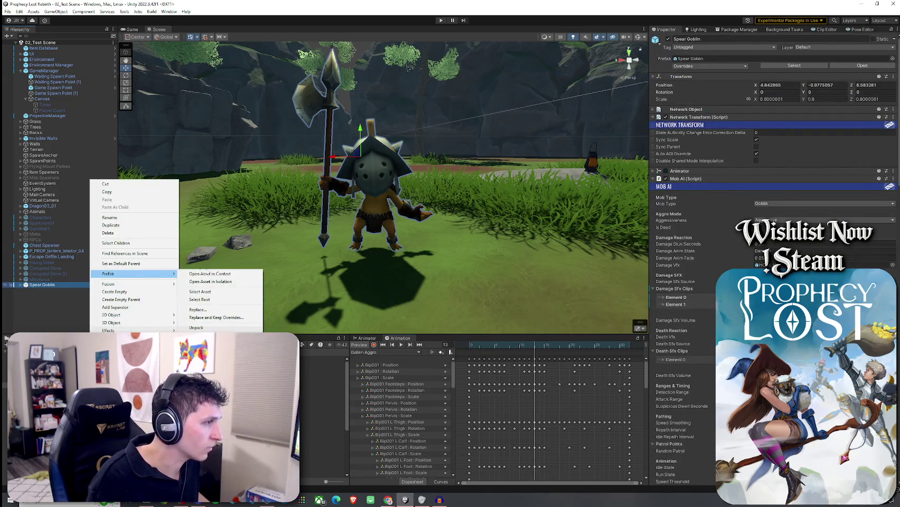
pyautogui.click(215, 294)
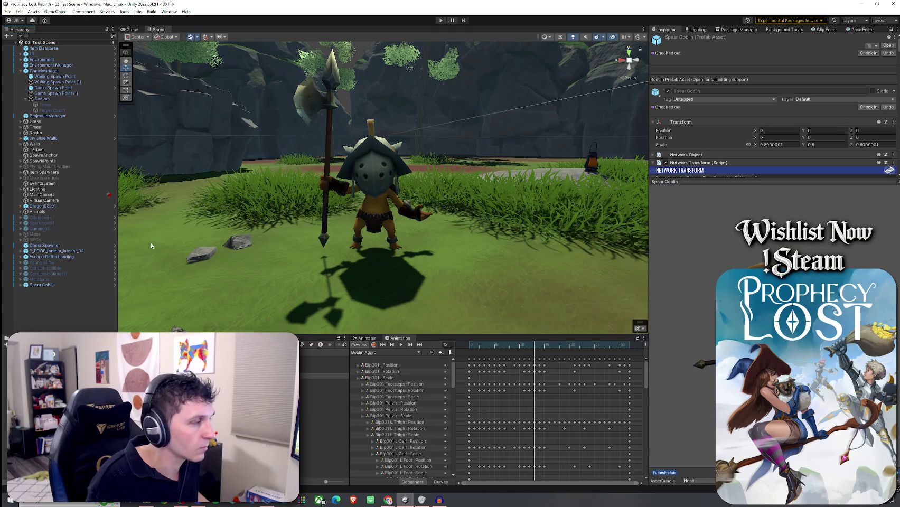
pyautogui.doubleClick(325, 376)
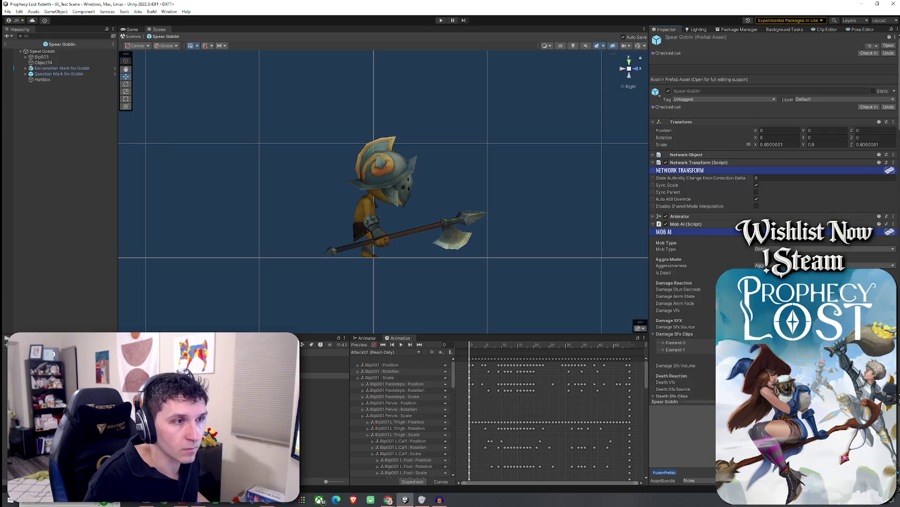
pyautogui.scroll(-5, 693, 243)
pyautogui.scroll(-6, 693, 242)
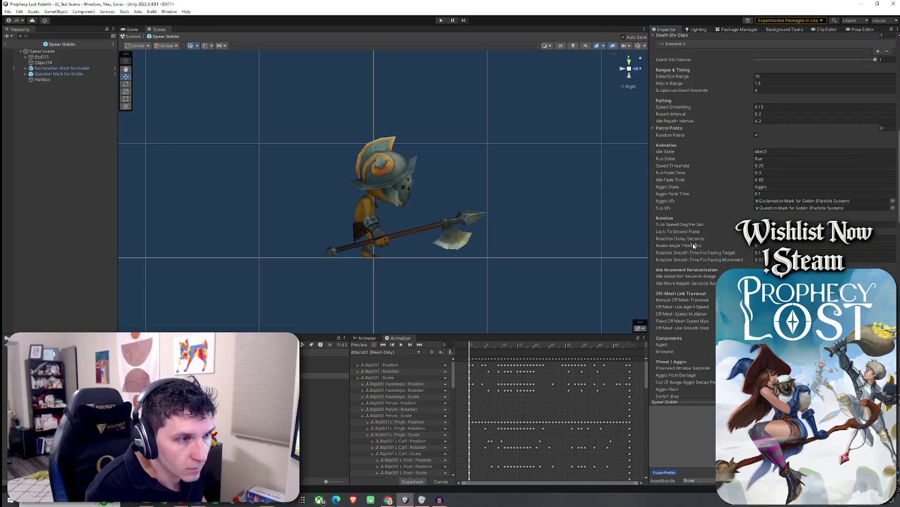
pyautogui.scroll(-3, 692, 243)
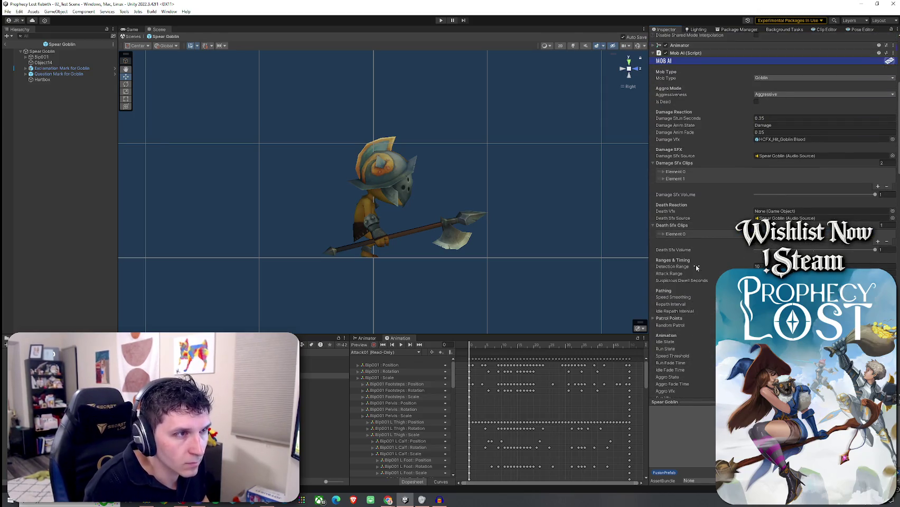
pyautogui.scroll(-12, 695, 265)
pyautogui.scroll(-10, 696, 266)
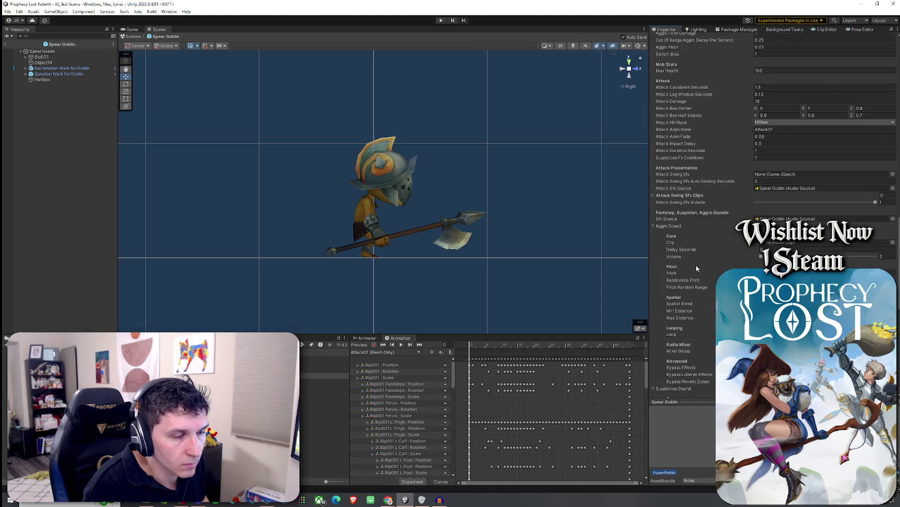
pyautogui.scroll(-1, 699, 218)
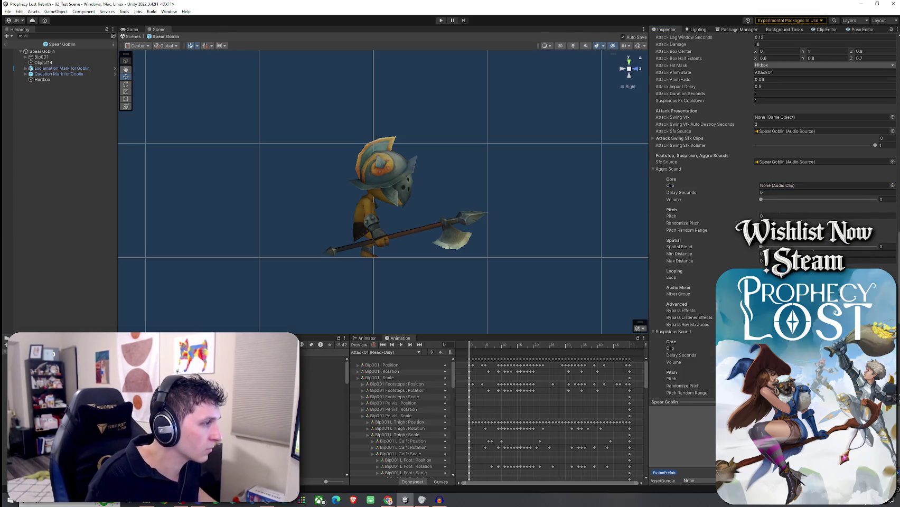
# Step: Assign gahhh1 as the Aggro Sound clip with volume 1, full spatial blend and pitch 1.1–1.2
pyautogui.click(322, 386)
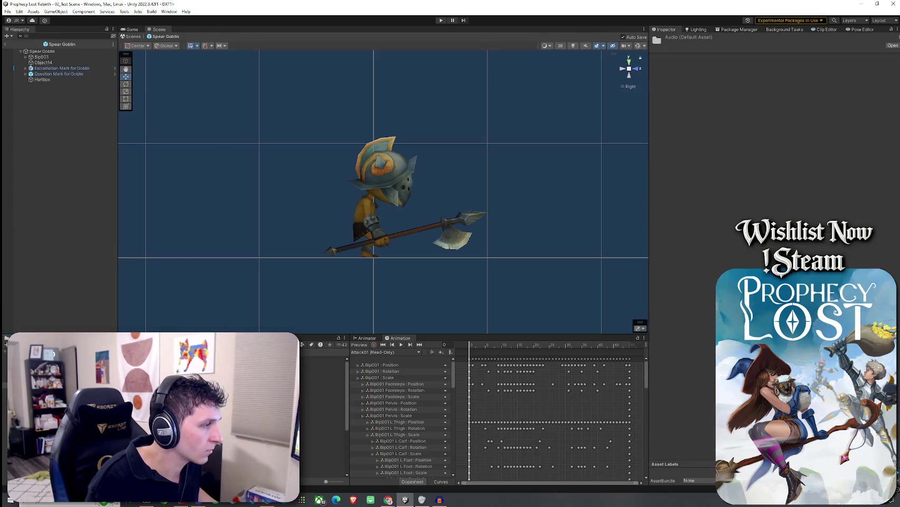
pyautogui.click(42, 51)
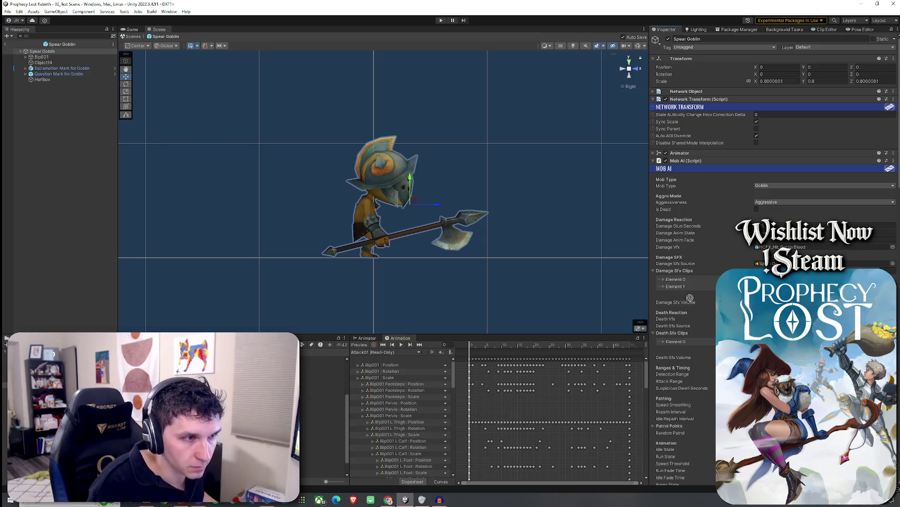
pyautogui.scroll(-15, 696, 311)
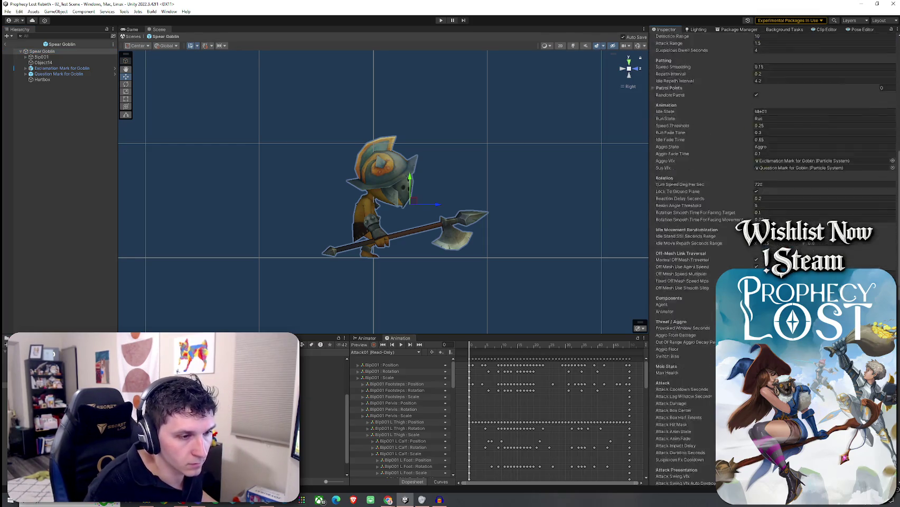
pyautogui.moveTo(717, 198)
pyautogui.mouseDown()
pyautogui.moveTo(766, 143)
pyautogui.moveTo(877, 158)
pyautogui.mouseUp()
pyautogui.moveTo(762, 205); pyautogui.dragTo(892, 206)
pyautogui.click(777, 175)
pyautogui.write('1.15')
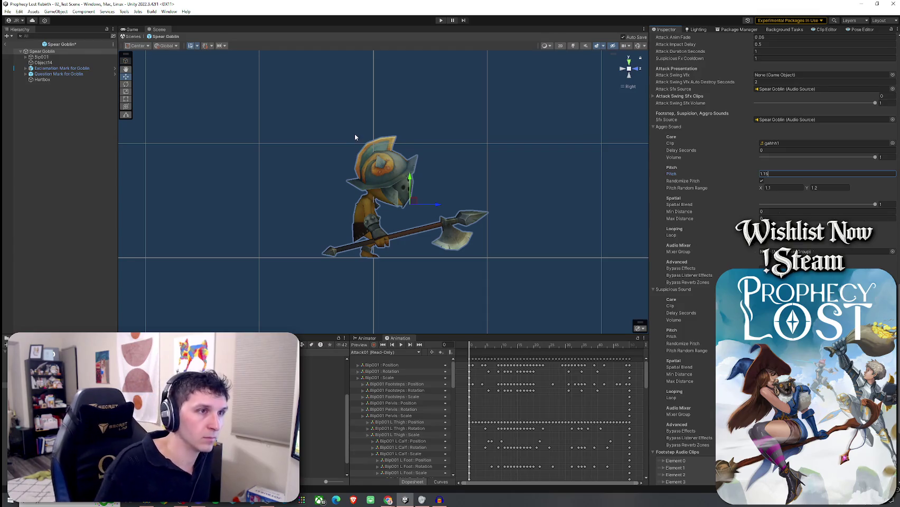
# Step: Save the prefab and exit Prefab Mode back to the scene
pyautogui.click(7, 11)
pyautogui.click(19, 46)
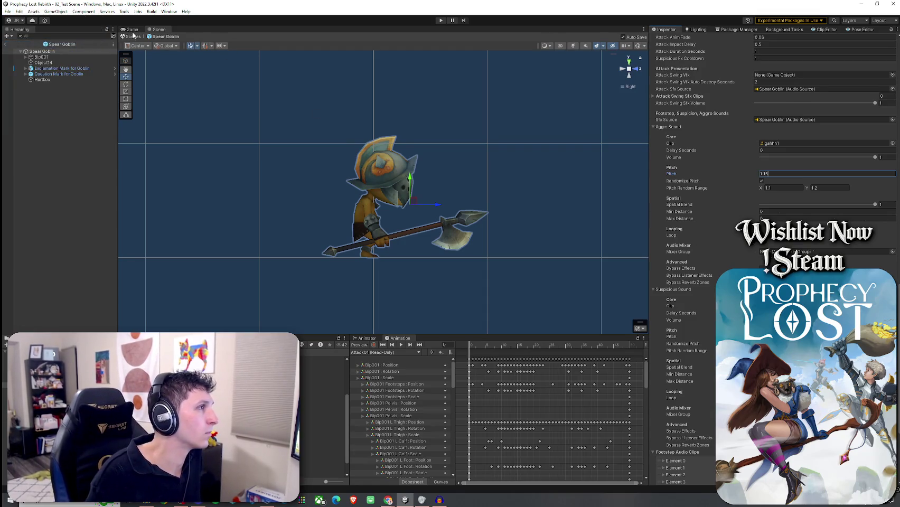
pyautogui.click(8, 47)
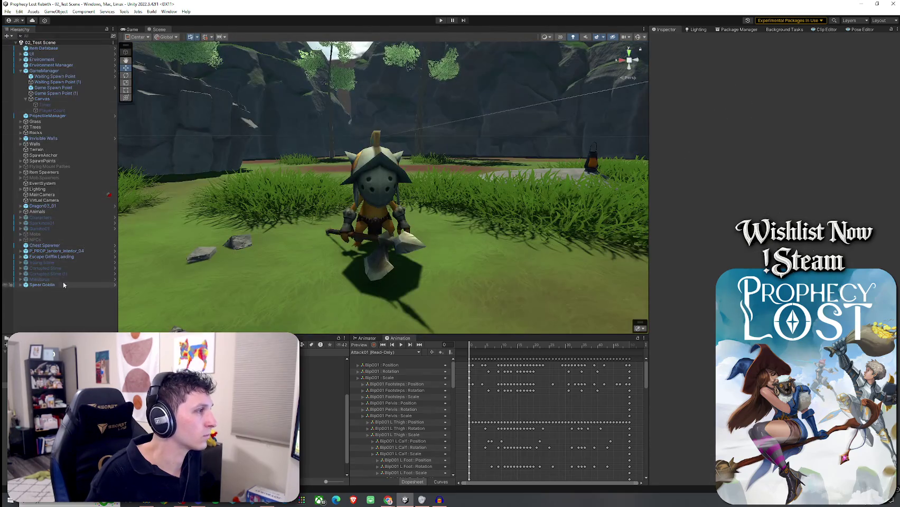
# Step: Select the Spear Goblin, enter play mode, start the game and run toward the goblin
pyautogui.click(42, 285)
pyautogui.scroll(-10, 687, 227)
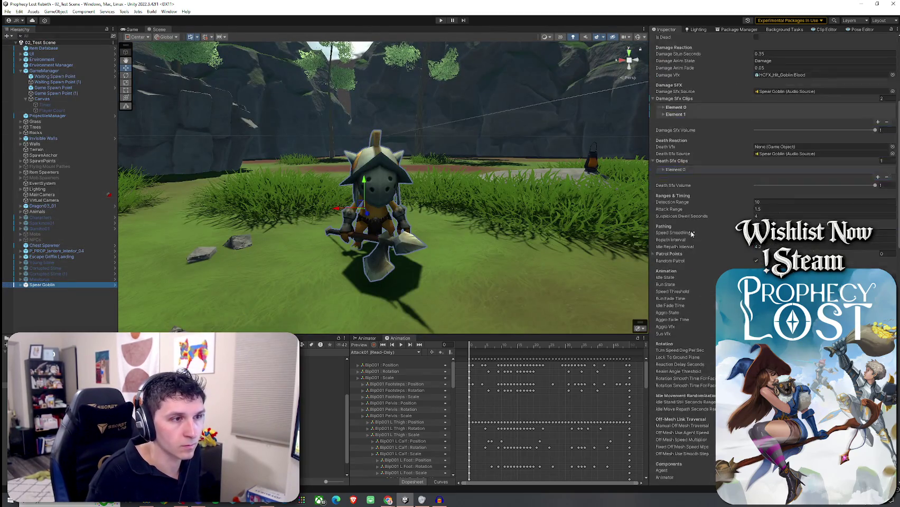
pyautogui.hotkey('ctrl', 'p')
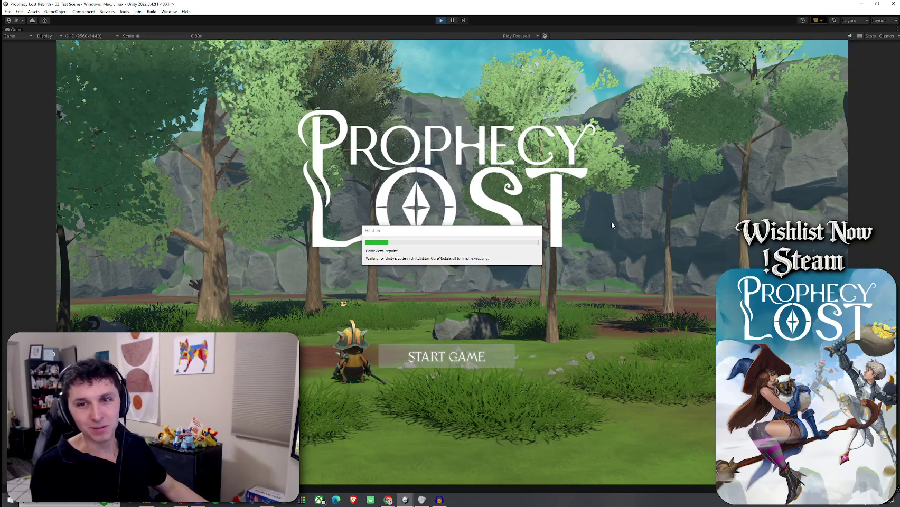
pyautogui.click(441, 355)
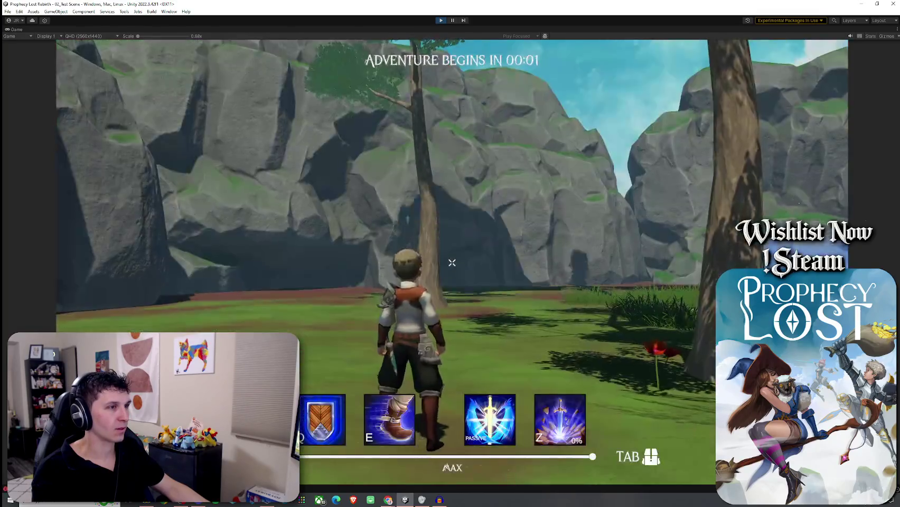
pyautogui.press('w')
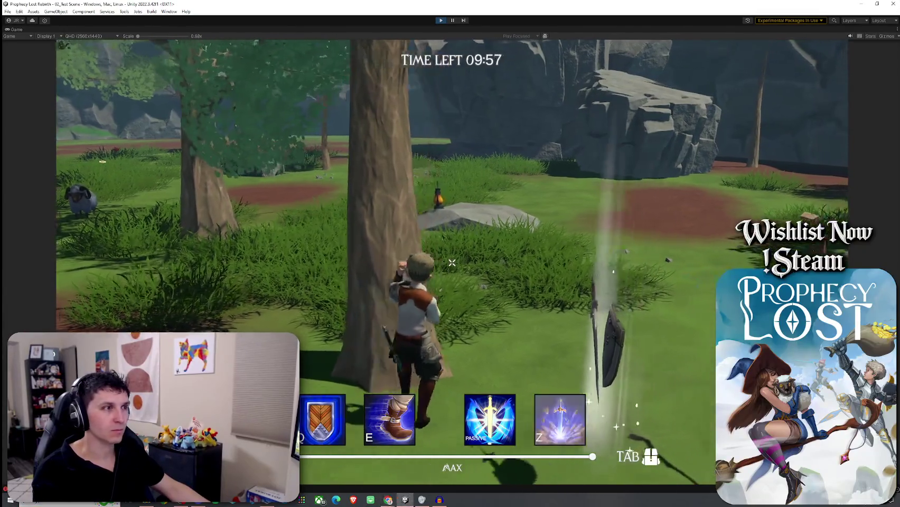
pyautogui.press('w')
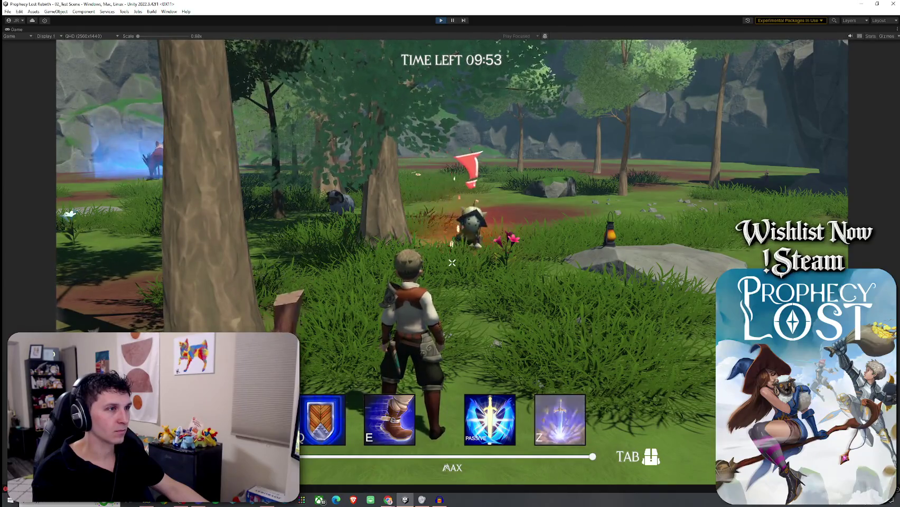
pyautogui.press('w')
pyautogui.press('w')
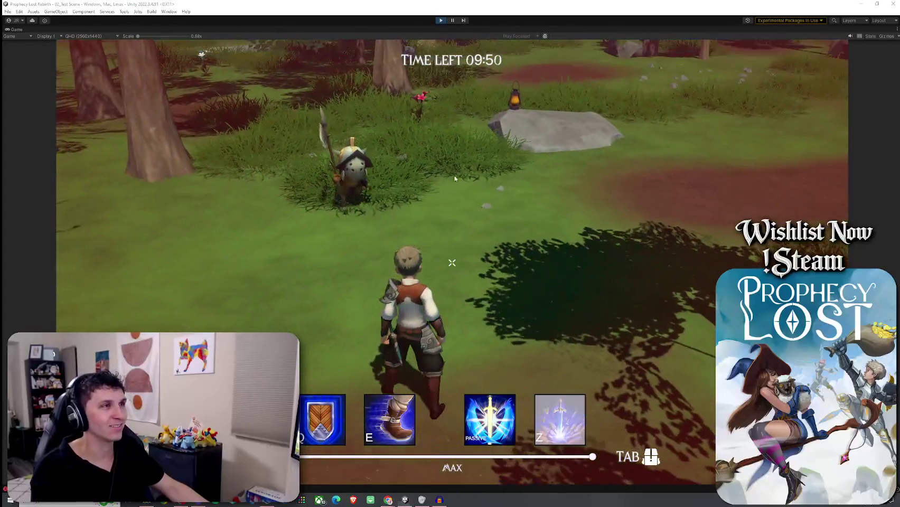
pyautogui.press('super')
# Step: Stop the playtest, start play mode again and restore the editor layout
pyautogui.click(441, 21)
pyautogui.click(442, 21)
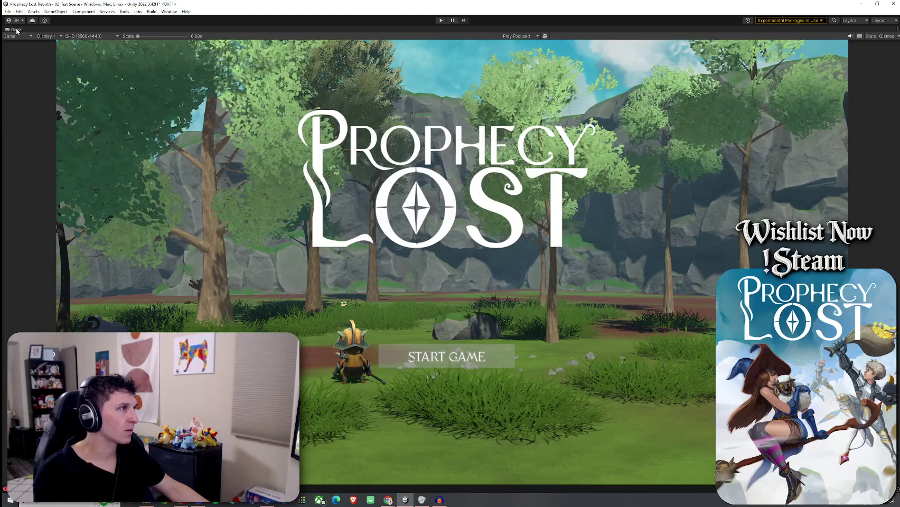
pyautogui.hotkey('shift', 'space')
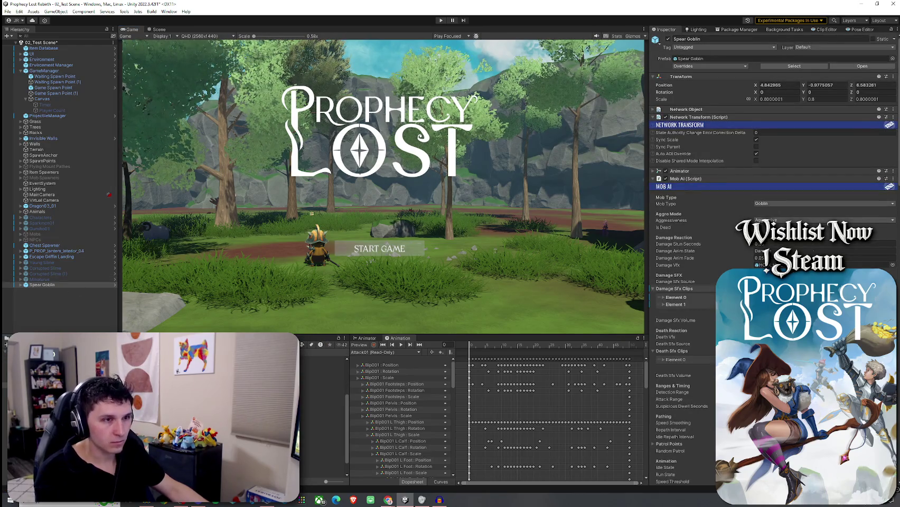
# Step: Expand Damage Sfx Clips Element 0 and review the goblin's Aggro Sound settings
pyautogui.click(684, 298)
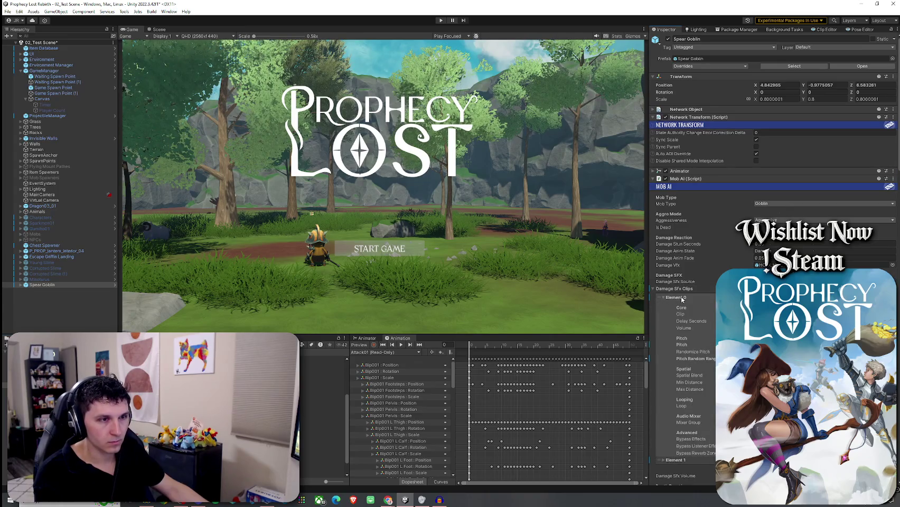
pyautogui.scroll(-20, 683, 299)
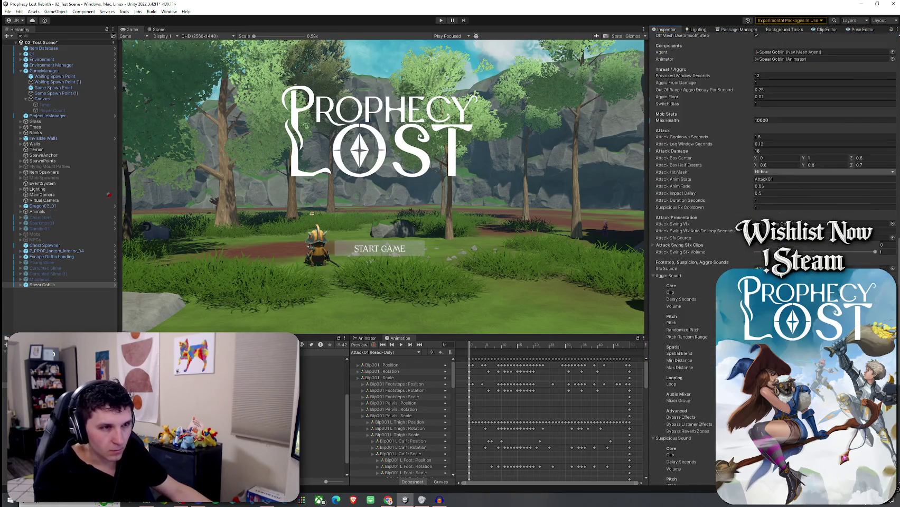
pyautogui.scroll(-4, 683, 300)
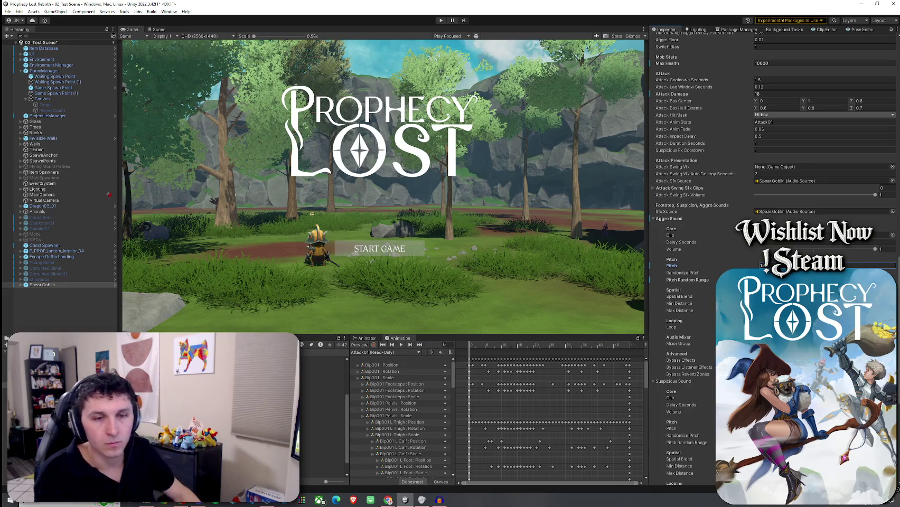
# Step: Save the 02_Test Scene and enter play mode again
pyautogui.click(7, 11)
pyautogui.click(21, 45)
pyautogui.hotkey('ctrl', 'p')
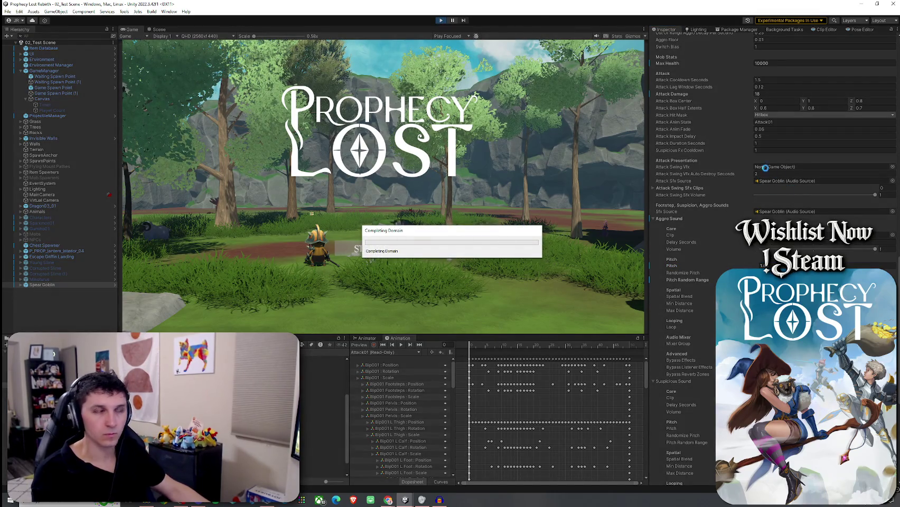
# Step: Start the game, run to the Spear Goblin and attack it once, then stop play mode
pyautogui.moveTo(496, 234); pyautogui.dragTo(483, 237)
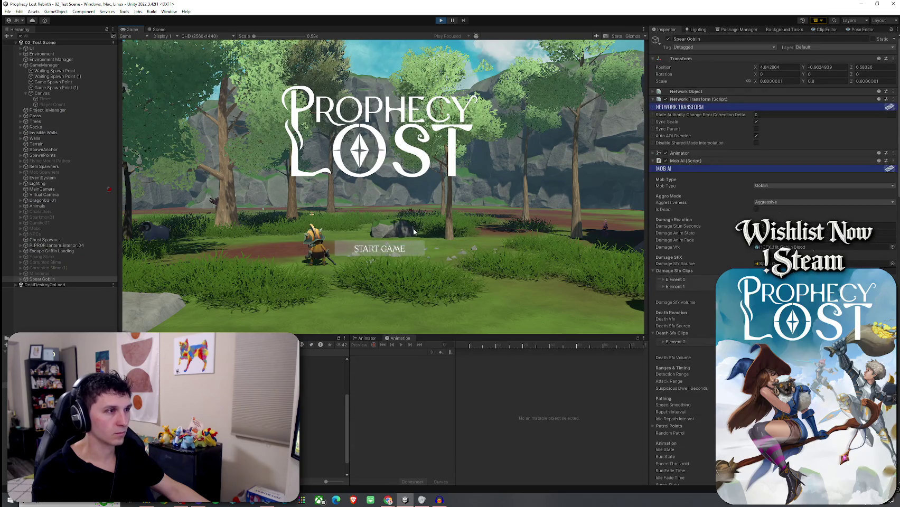
pyautogui.click(388, 249)
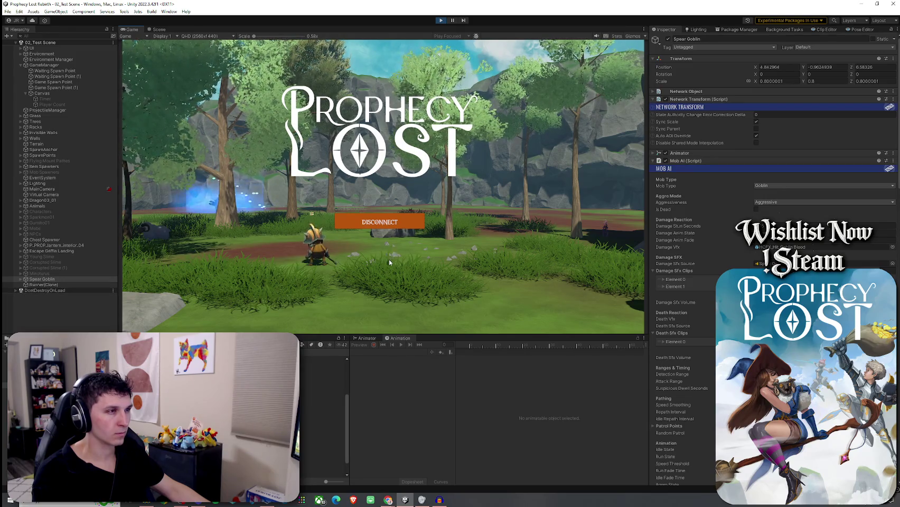
pyautogui.press('w')
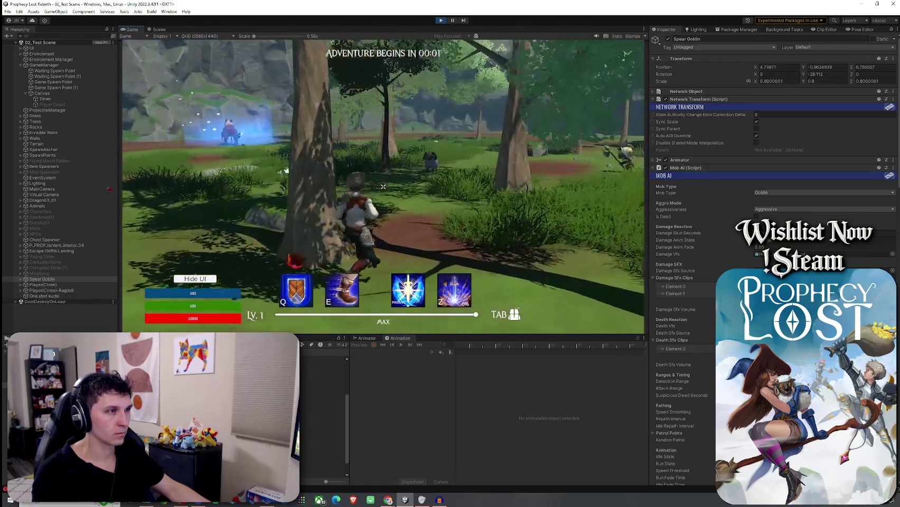
pyautogui.press('w')
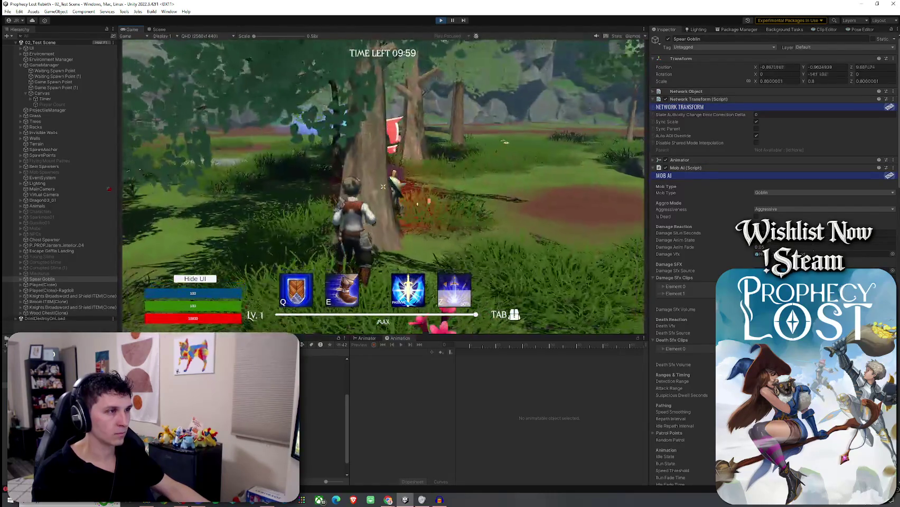
pyautogui.press('w')
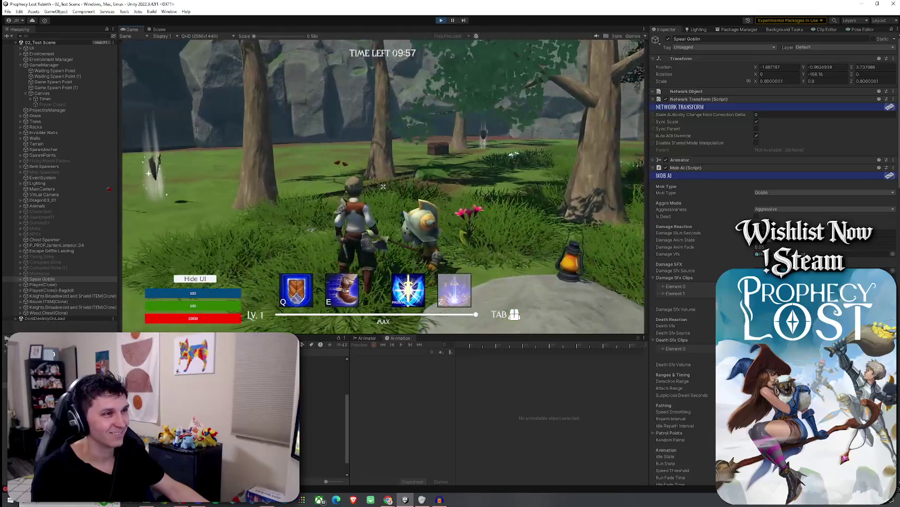
pyautogui.click(383, 186)
pyautogui.press('w')
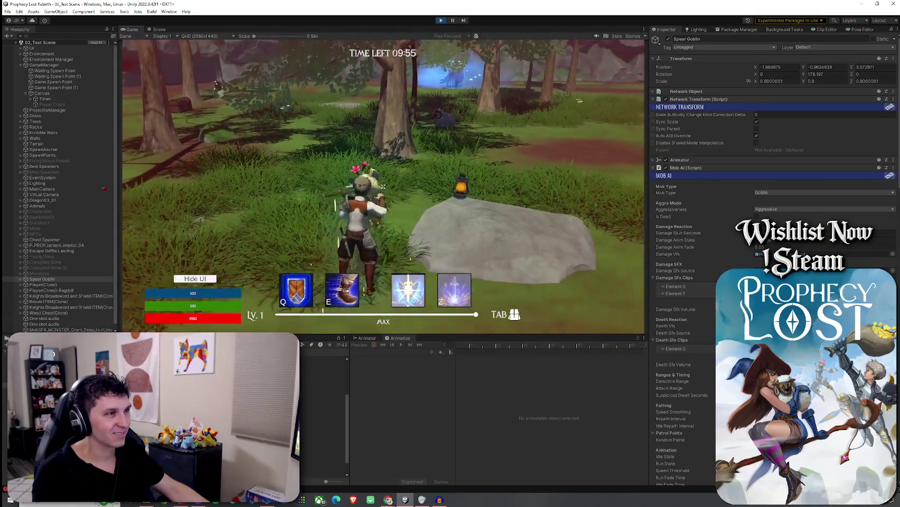
pyautogui.press('w')
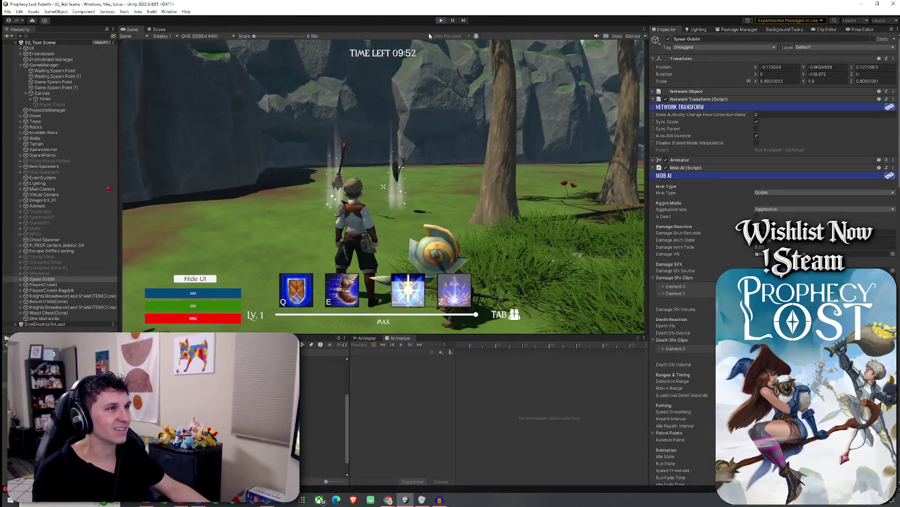
pyautogui.click(441, 20)
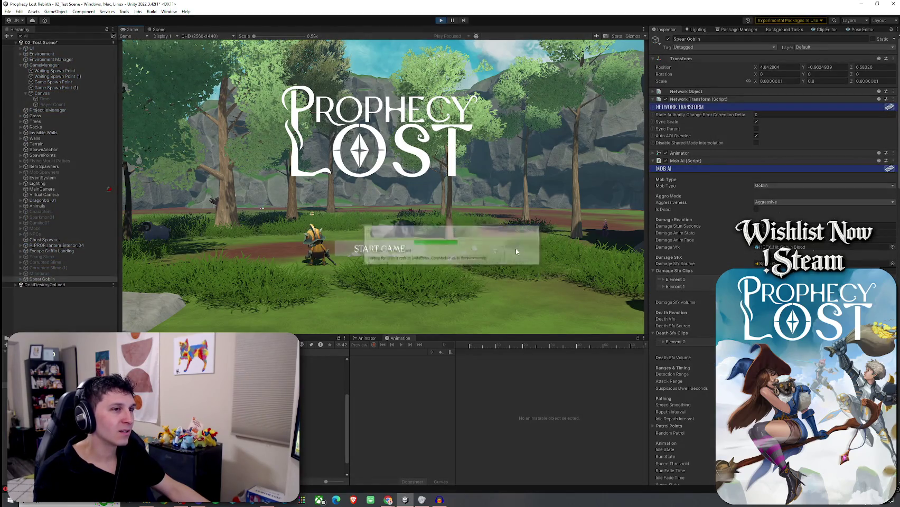
# Step: Start a new session and strike the goblin repeatedly to trigger its hurt sounds
pyautogui.click(398, 249)
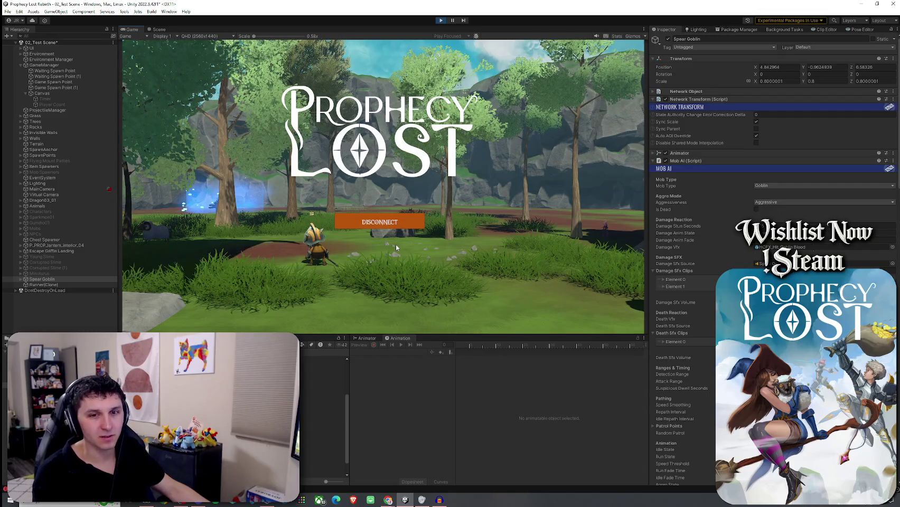
pyautogui.press('w')
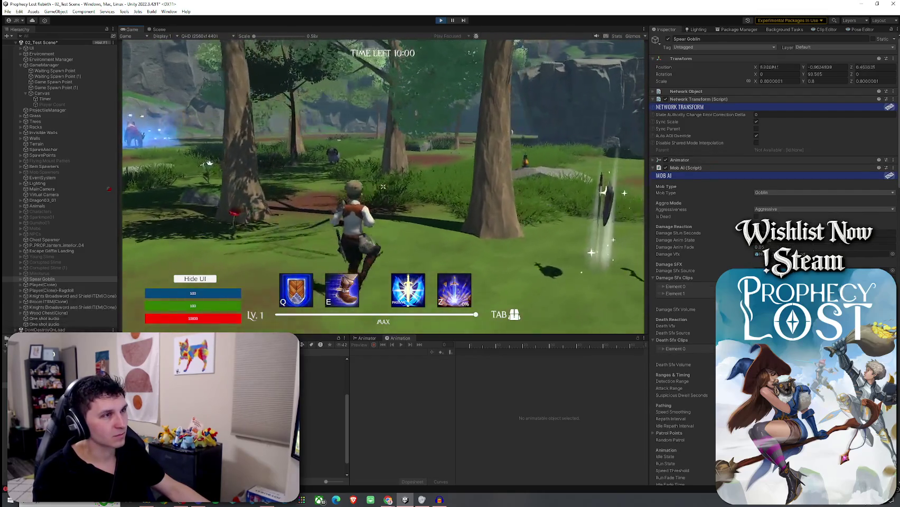
pyautogui.press('w')
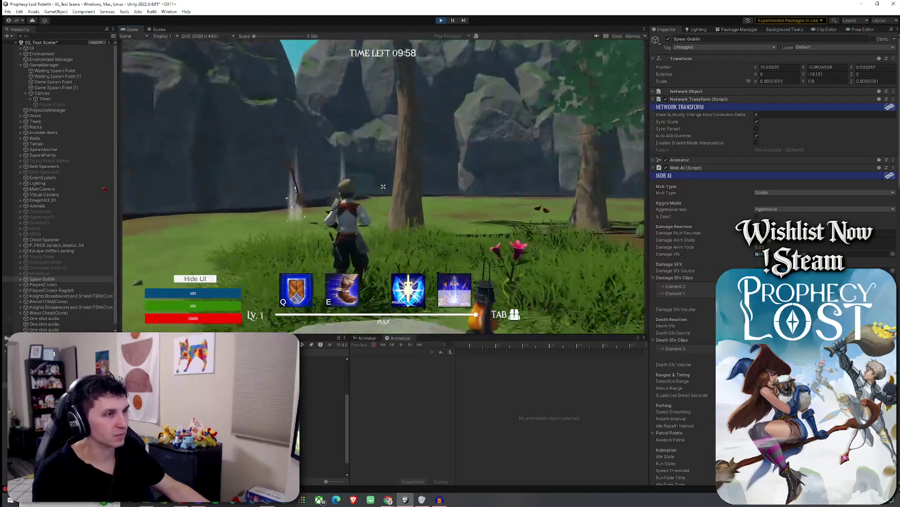
pyautogui.click(383, 186)
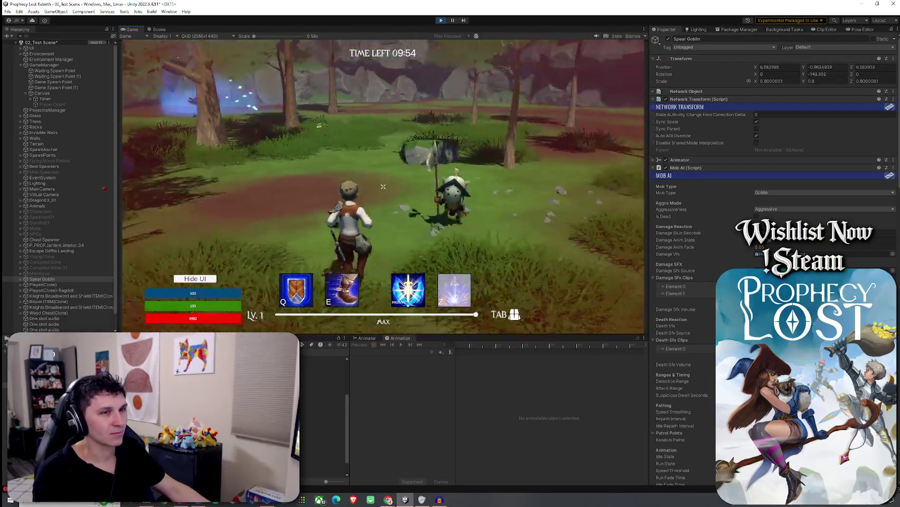
pyautogui.press('w')
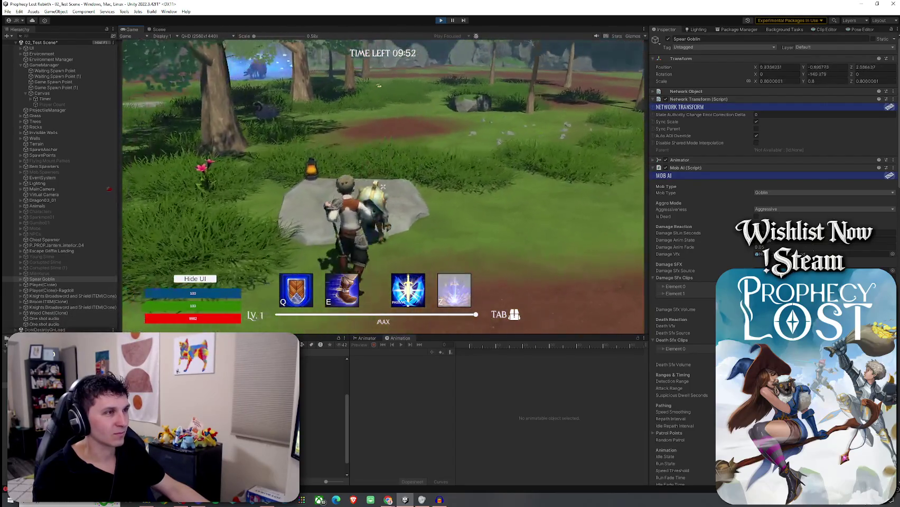
pyautogui.click(383, 186)
pyautogui.click(383, 187)
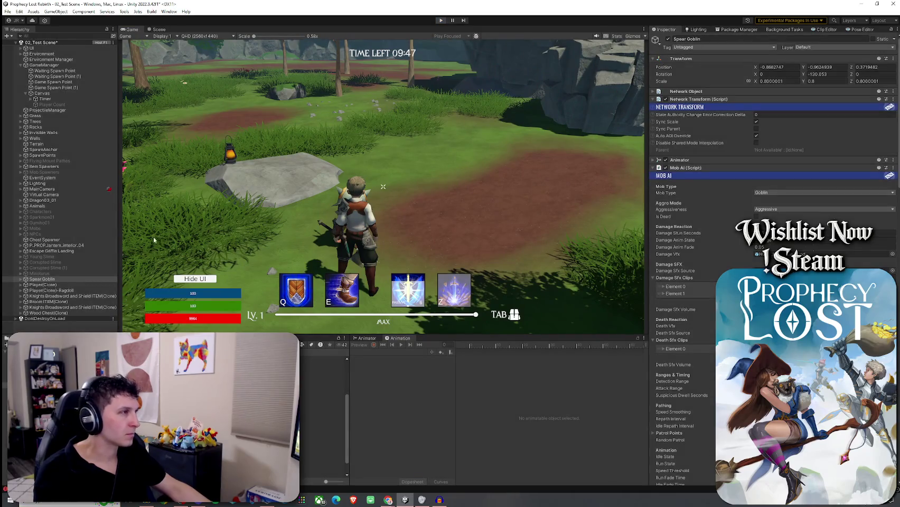
pyautogui.hotkey('ctrl', 'p')
# Step: Create an empty object named AudioTester and give it an Audio Source component
pyautogui.rightClick(56, 310)
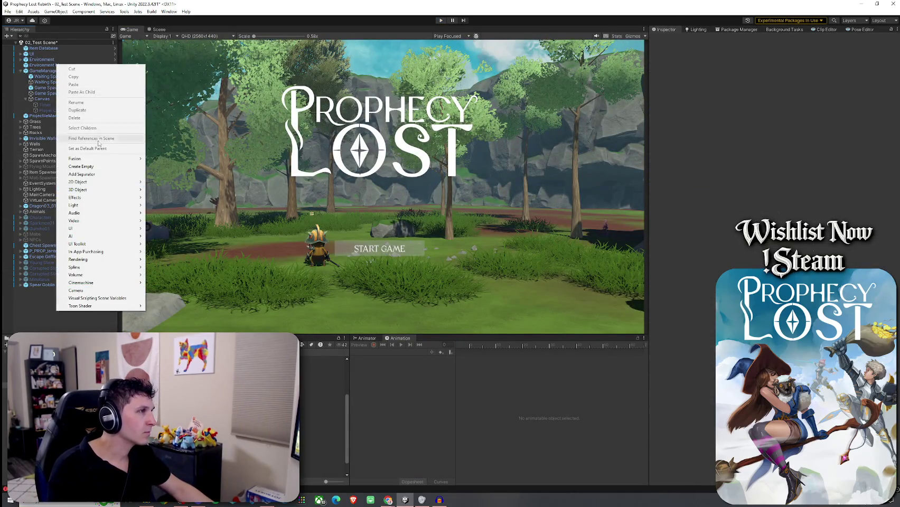
pyautogui.click(102, 166)
pyautogui.write('AudioTester')
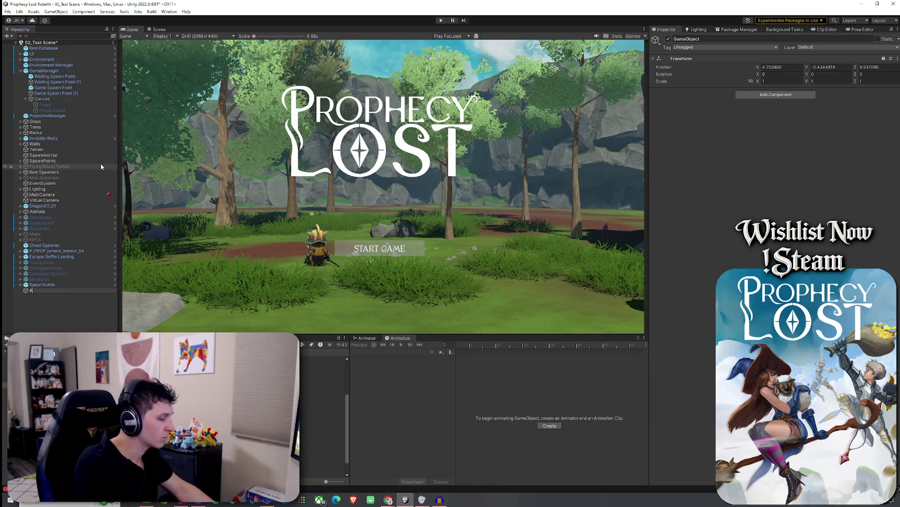
pyautogui.press('Return')
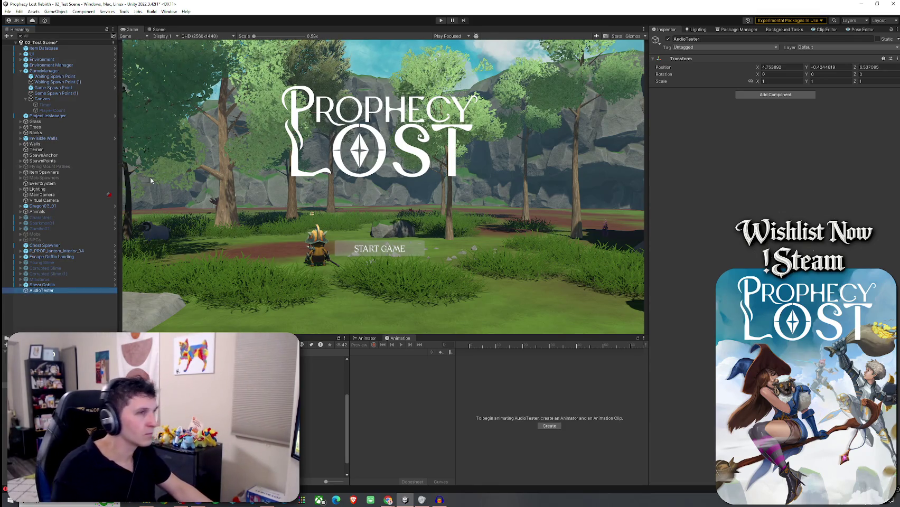
pyautogui.click(766, 95)
pyautogui.write('a')
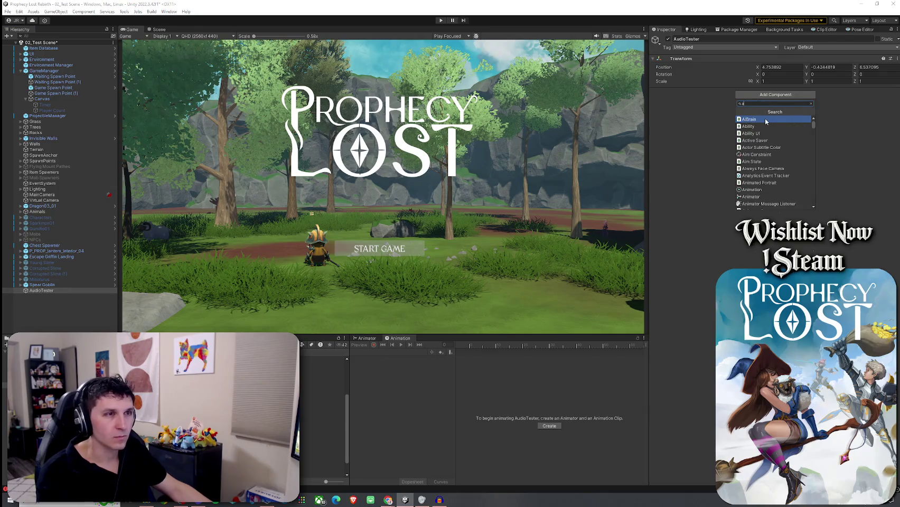
pyautogui.write('udiosource')
pyautogui.click(766, 120)
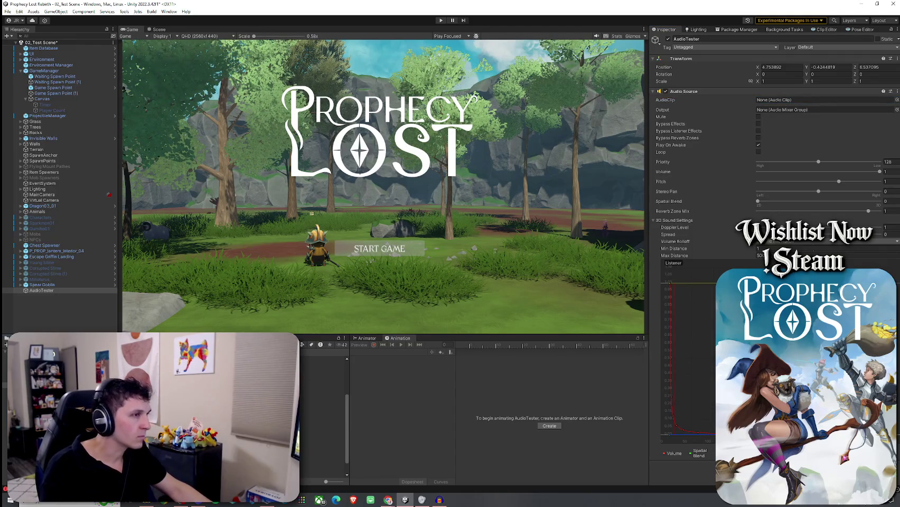
# Step: Set the Audio Source clip to gahhh1, looping, at pitch 1.65
pyautogui.moveTo(898, 100); pyautogui.dragTo(787, 100)
pyautogui.click(758, 152)
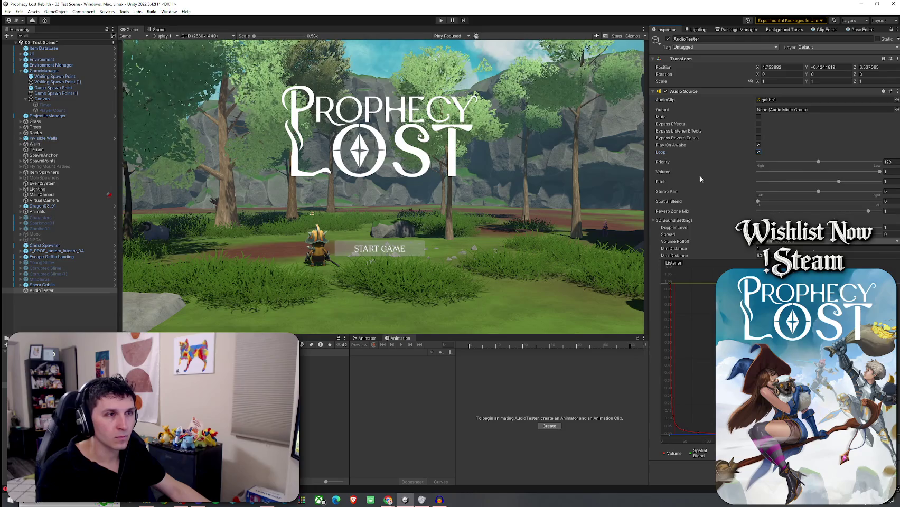
pyautogui.click(886, 181)
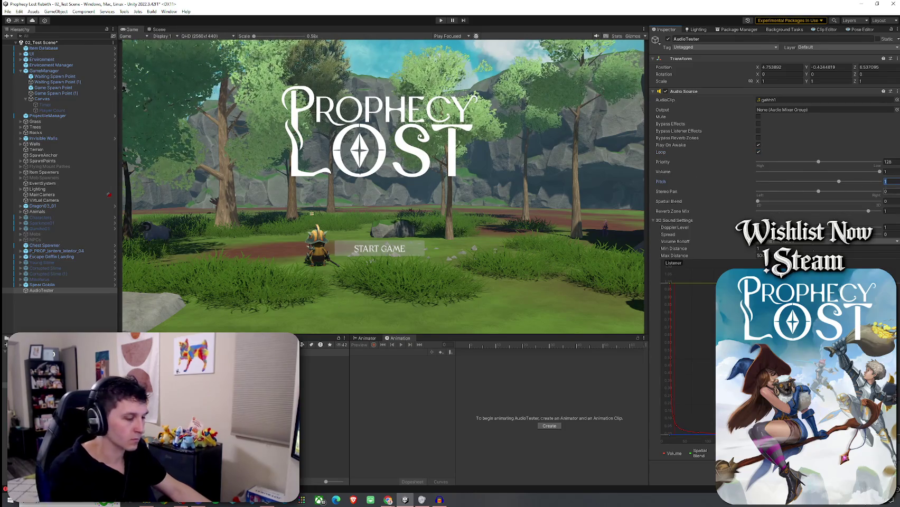
pyautogui.write('1.65')
pyautogui.press('Return')
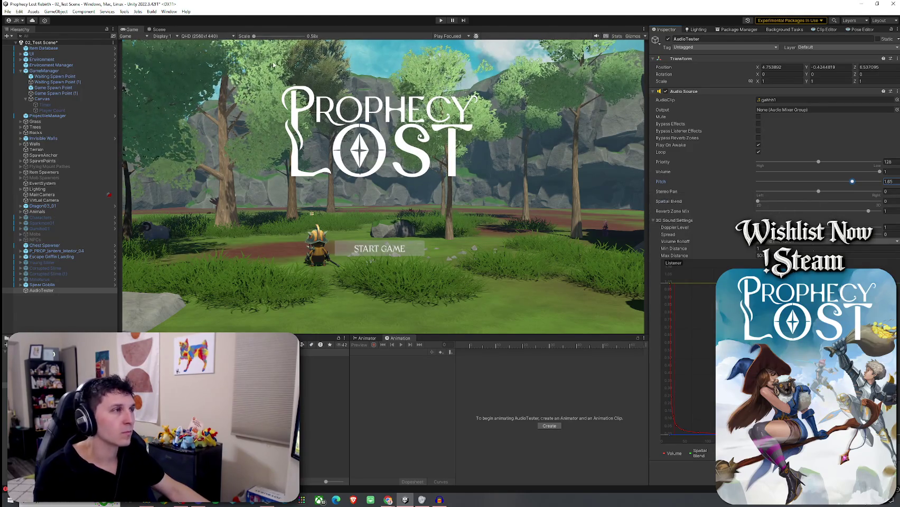
# Step: Lower the volume to 0.473 and save the scene before and after the change
pyautogui.click(8, 11)
pyautogui.click(21, 45)
pyautogui.click(815, 172)
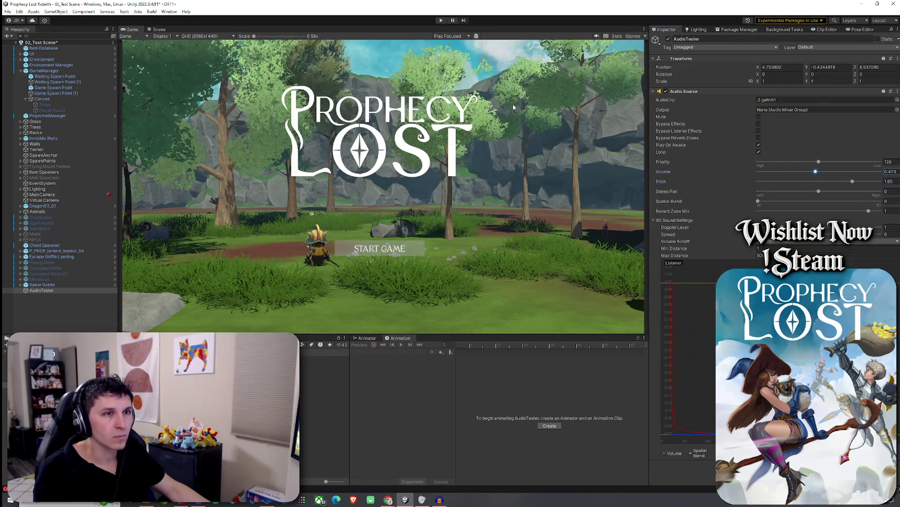
pyautogui.click(8, 11)
pyautogui.click(23, 46)
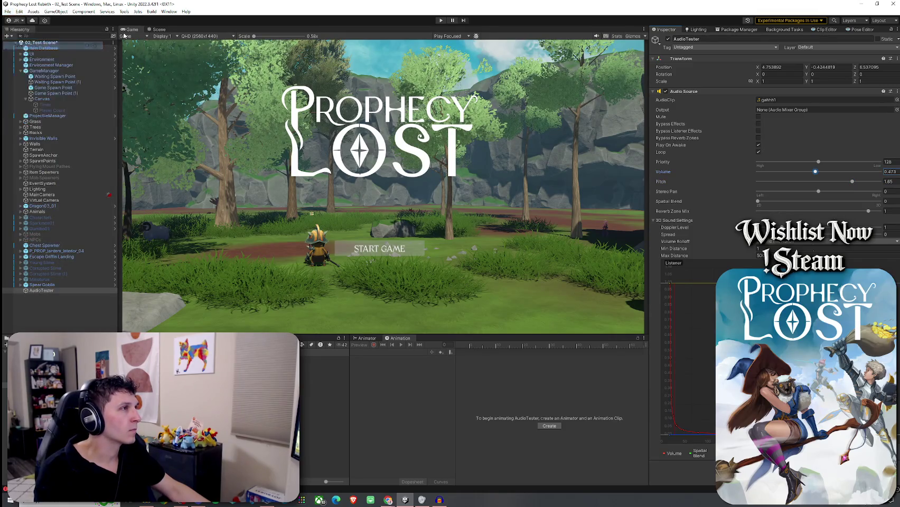
pyautogui.hotkey('ctrl', 'p')
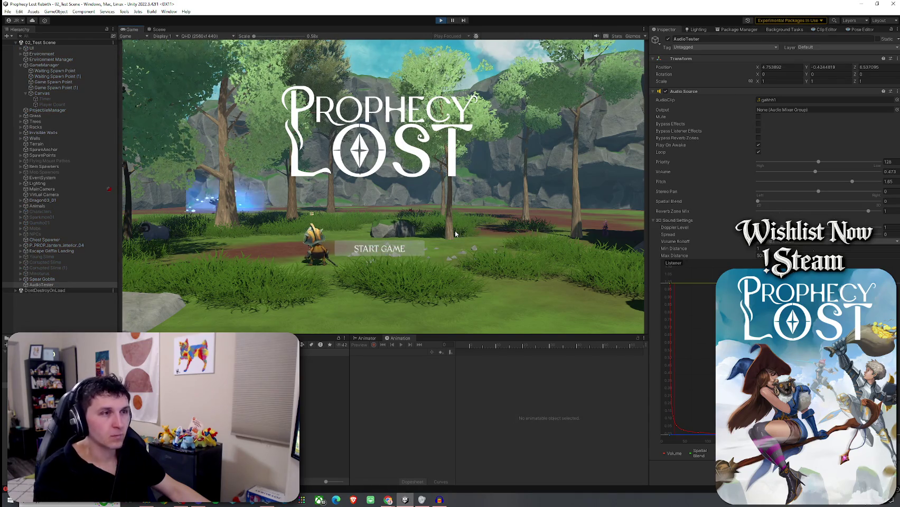
pyautogui.click(842, 181)
pyautogui.moveTo(842, 184)
pyautogui.mouseDown()
pyautogui.moveTo(865, 183)
pyautogui.moveTo(826, 183)
pyautogui.moveTo(880, 182)
pyautogui.mouseUp()
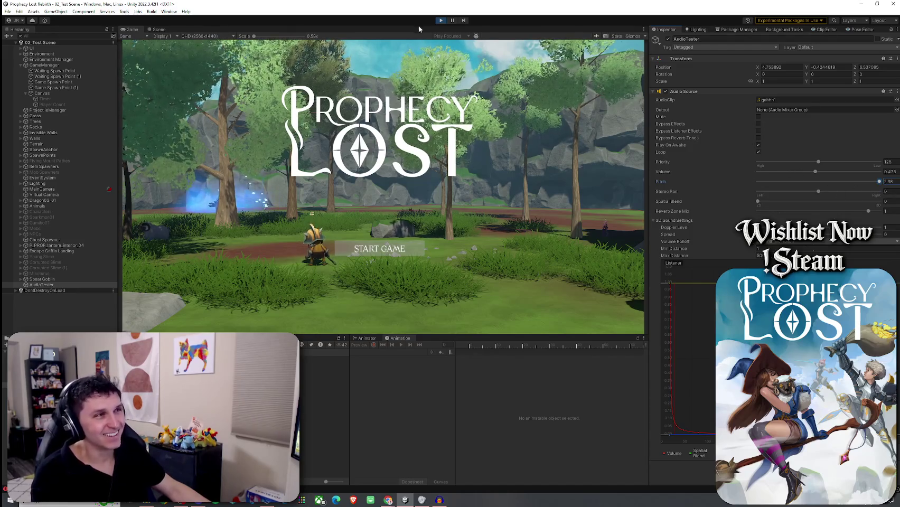
pyautogui.click(442, 20)
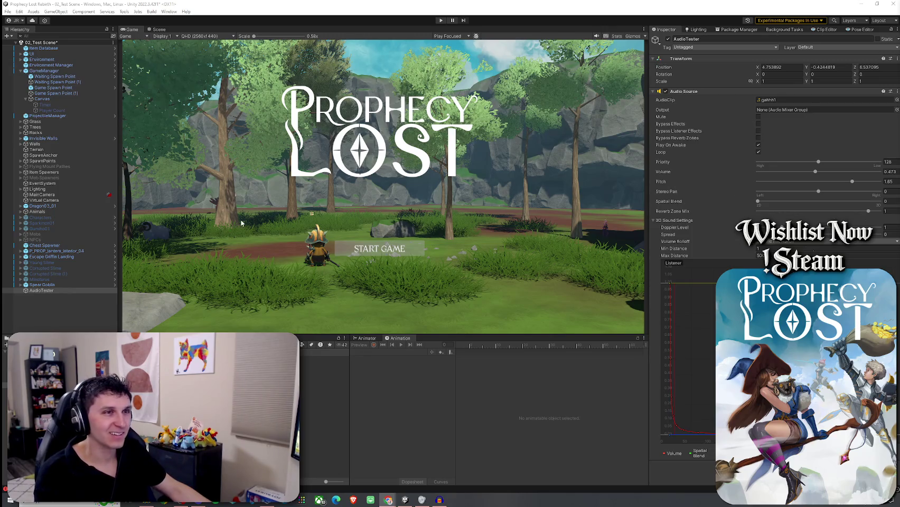
pyautogui.hotkey('ctrl', 'shift', 'c')
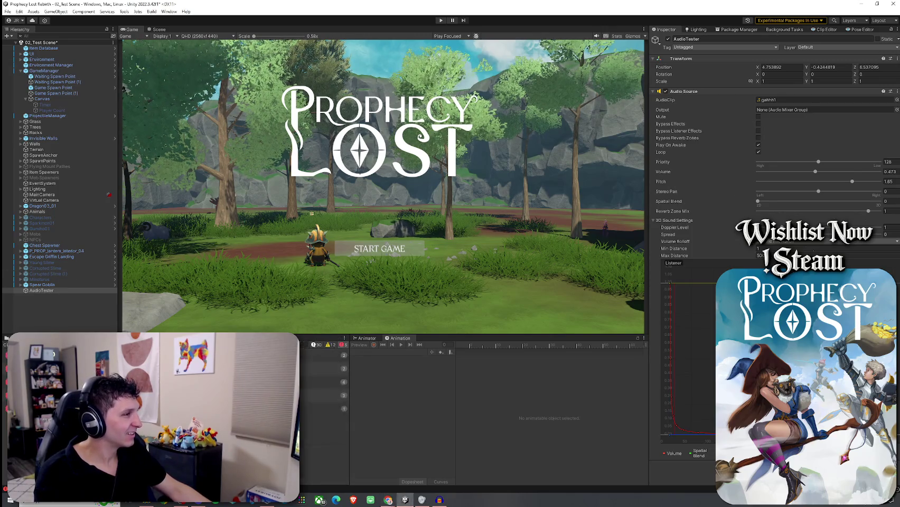
pyautogui.hotkey('ctrl', '5')
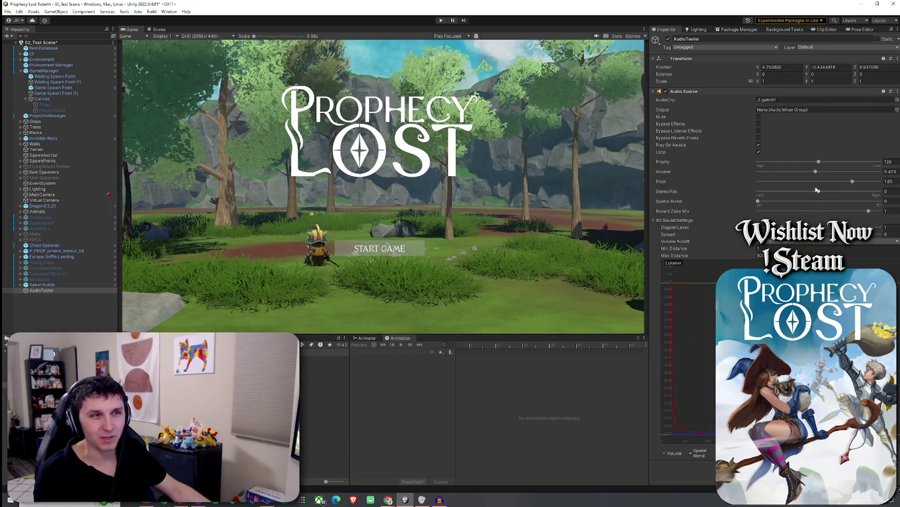
pyautogui.click(784, 100)
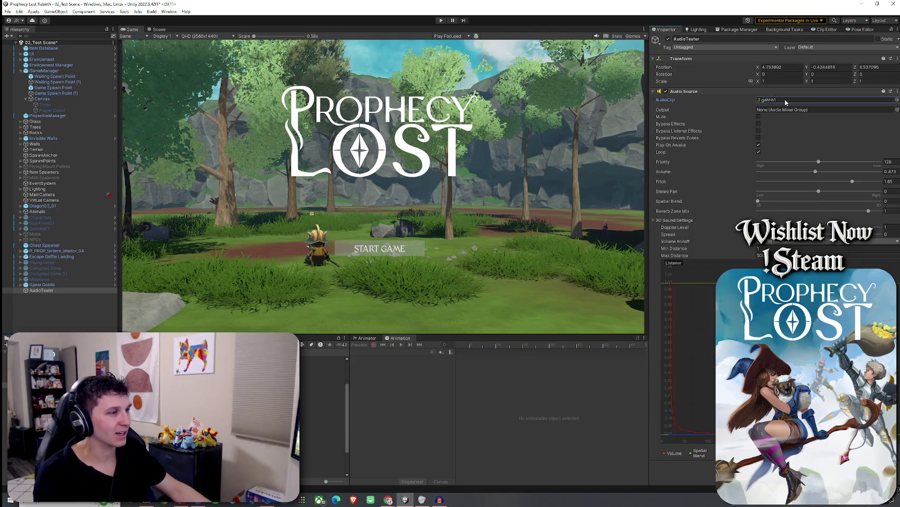
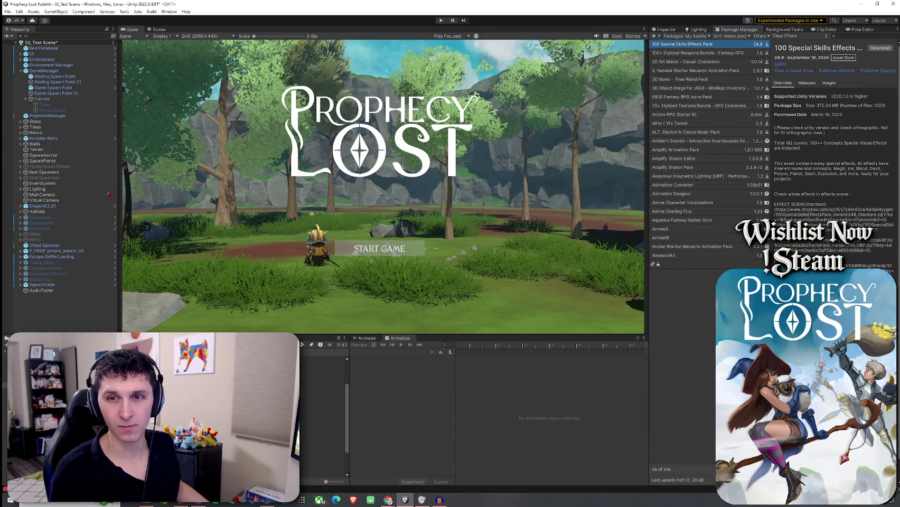
# Step: Download the Monster Series Goblin Voice Pack and bring up its import list of Small_Monster sound files
pyautogui.hotkey('alt', 'Tab')
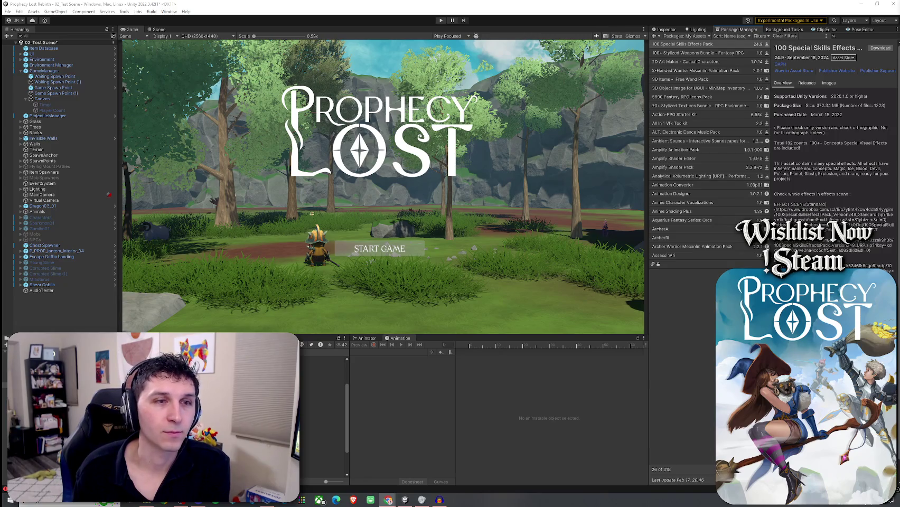
pyautogui.hotkey('alt', 'Tab')
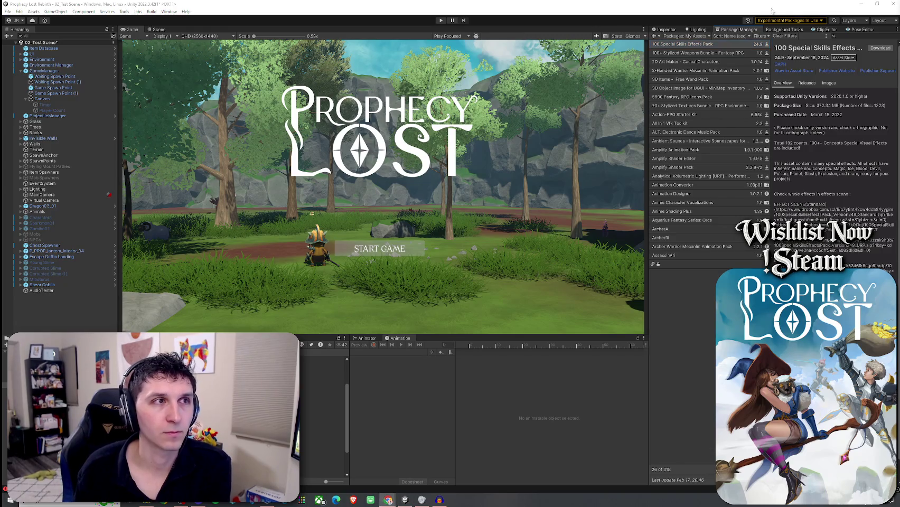
pyautogui.hotkey('alt', 'Tab')
pyautogui.hotkey('alt', 'Tab')
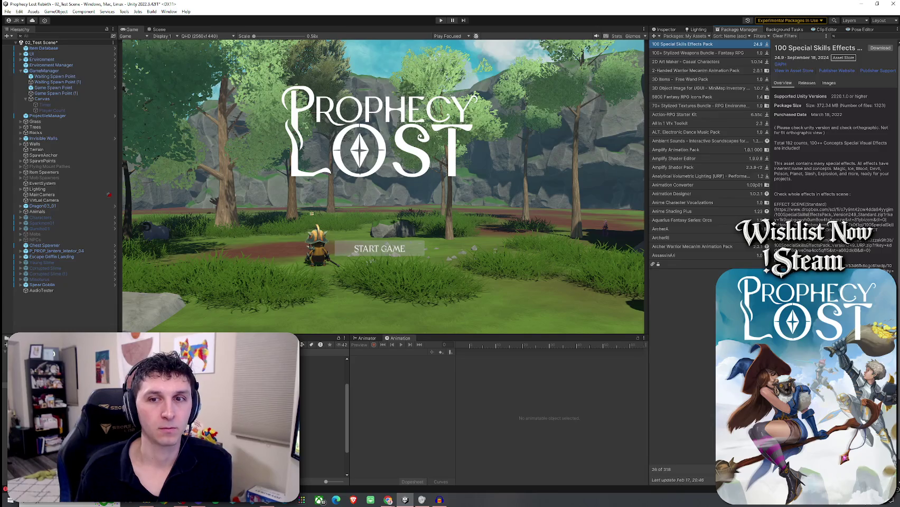
pyautogui.hotkey('alt', 'Tab')
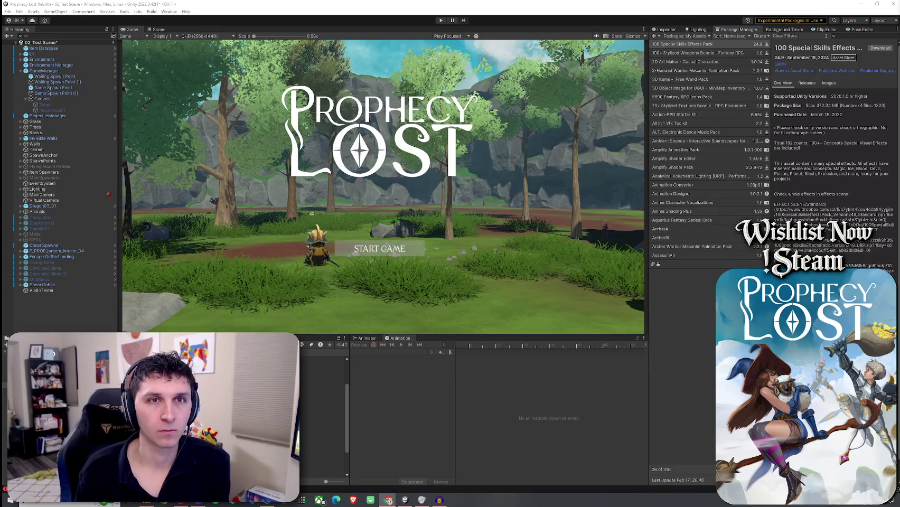
pyautogui.hotkey('alt', 'Tab')
pyautogui.hotkey('alt', 'Tab')
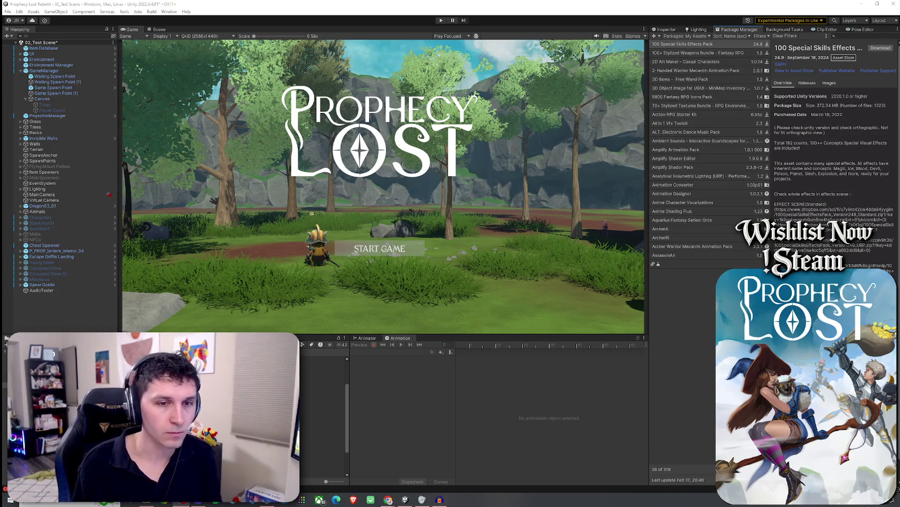
pyautogui.hotkey('alt', 'Tab')
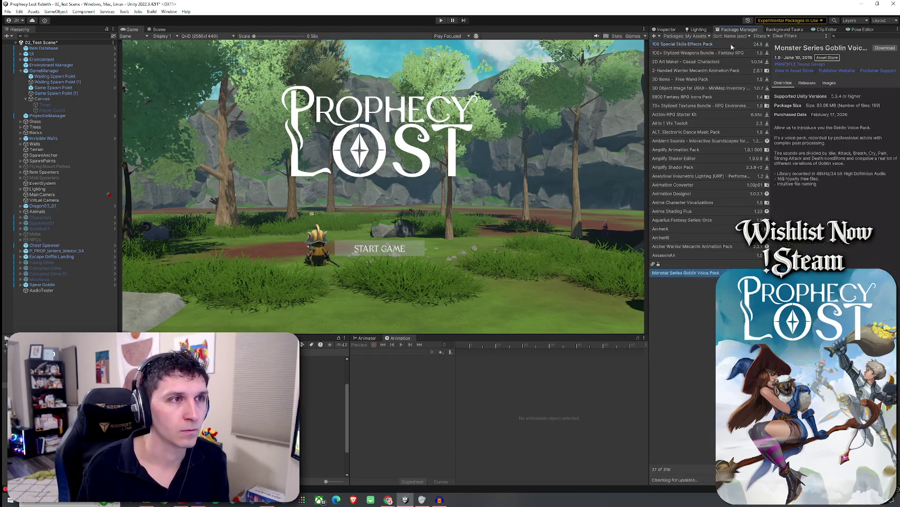
pyautogui.click(884, 48)
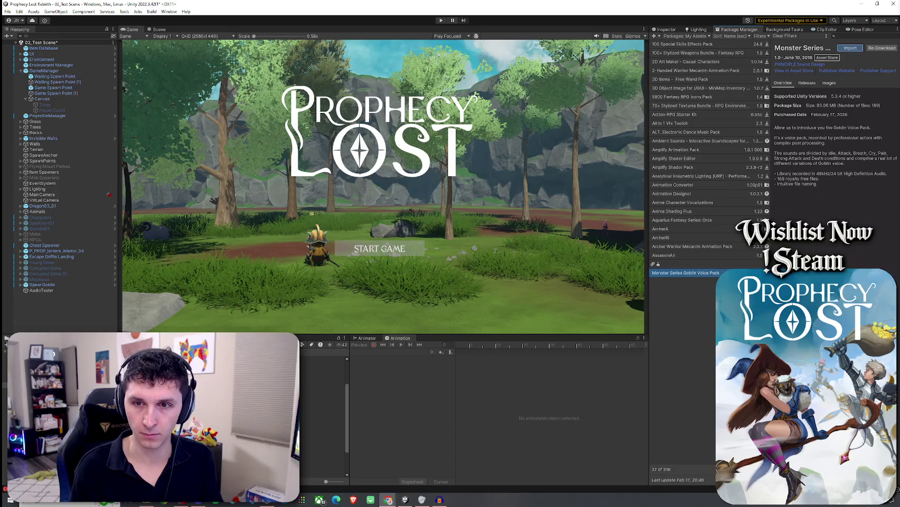
pyautogui.click(849, 48)
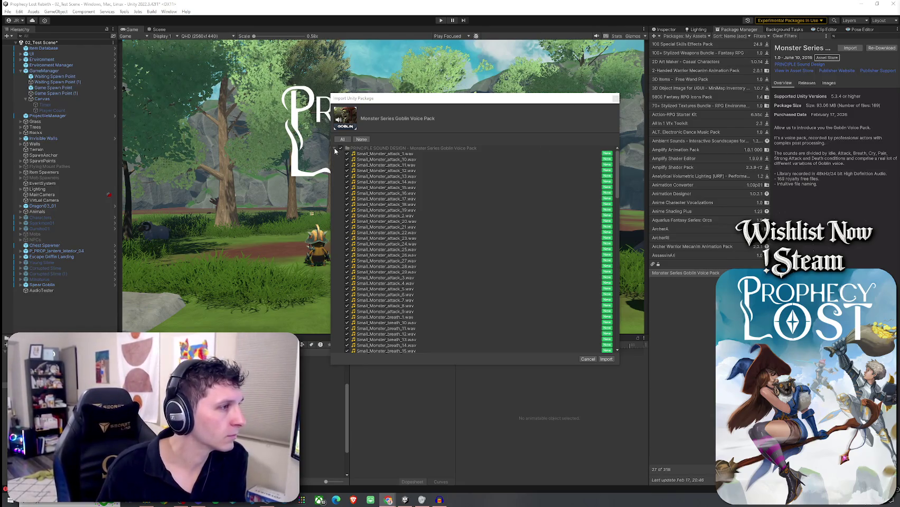
# Step: Import all of the Goblin Voice Pack's .wav files into the project, then bring the browser window into view
pyautogui.scroll(-20, 374, 181)
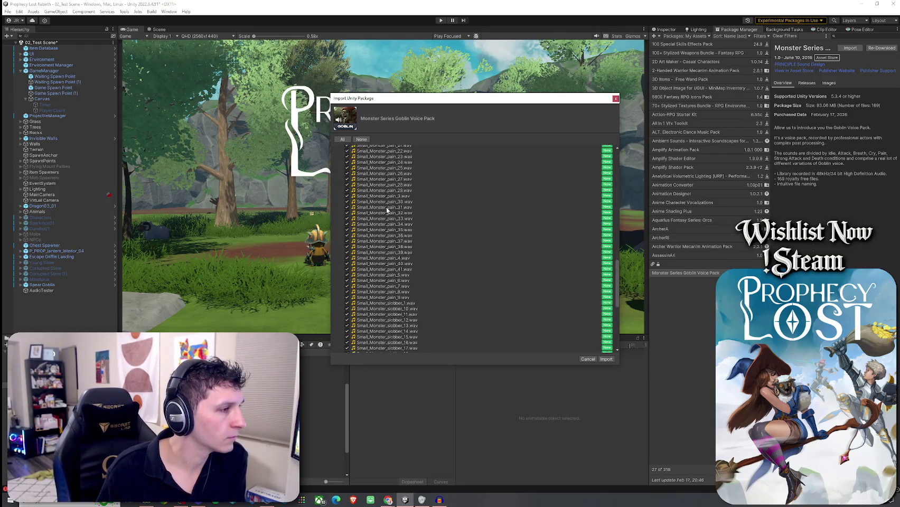
pyautogui.click(606, 359)
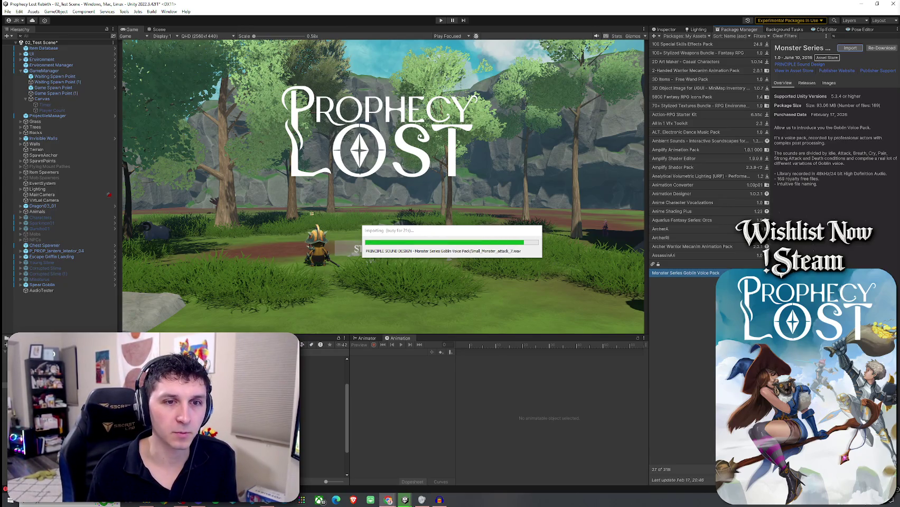
pyautogui.moveTo(899, 11); pyautogui.dragTo(827, 11)
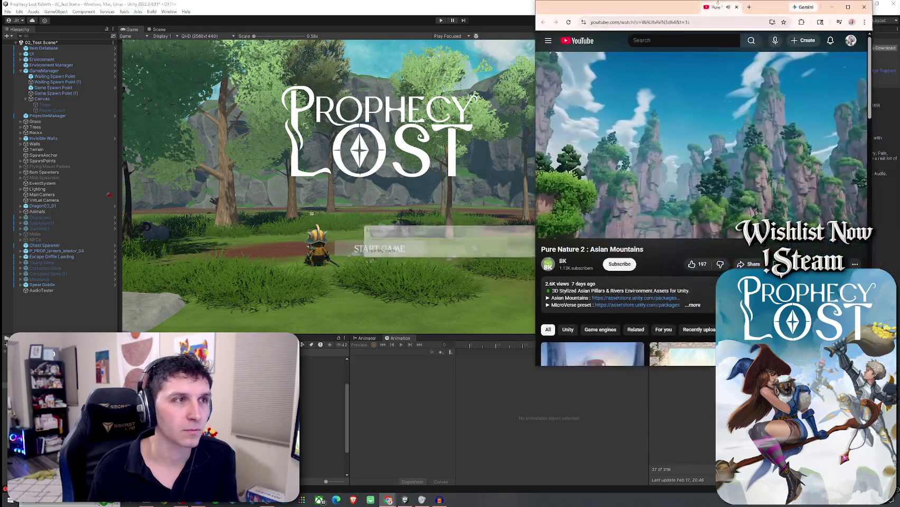
# Step: Maximize the browser, like the Pure Nature 2: Asian Mountains video, and close the browser
pyautogui.doubleClick(828, 10)
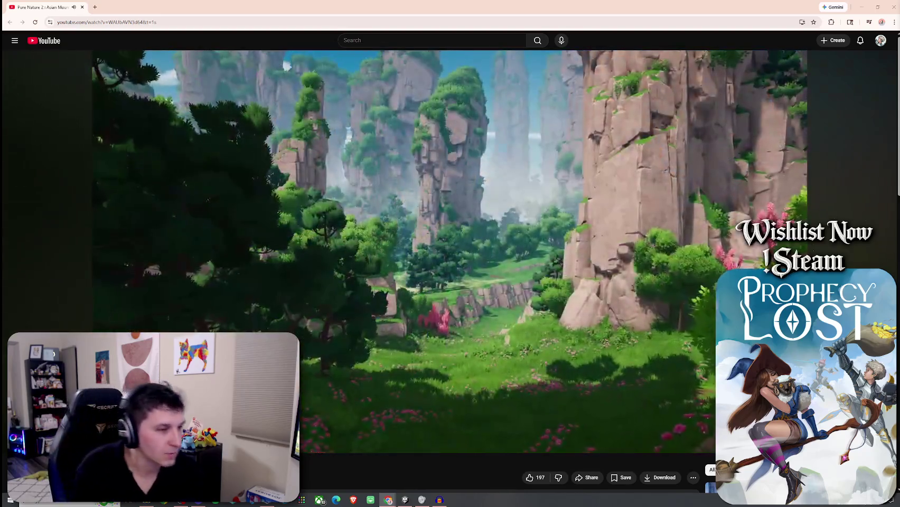
pyautogui.moveTo(639, 404)
pyautogui.click(530, 477)
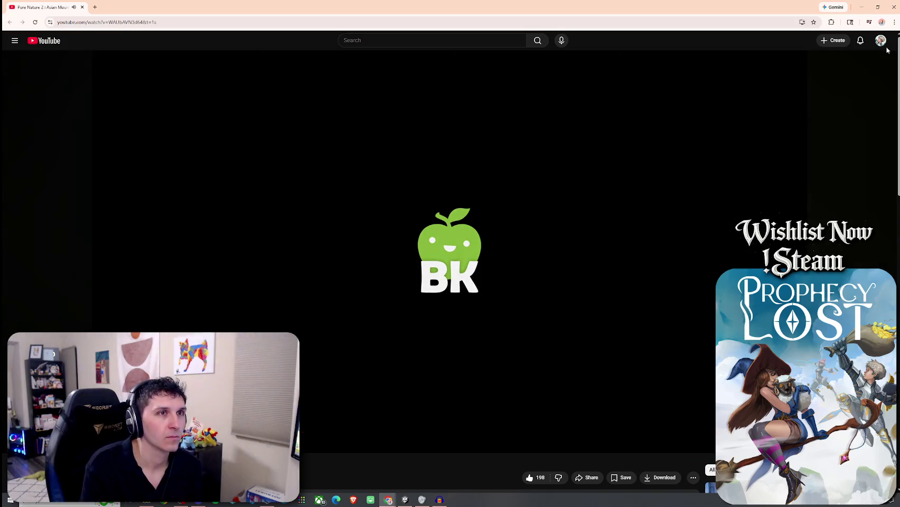
pyautogui.click(894, 10)
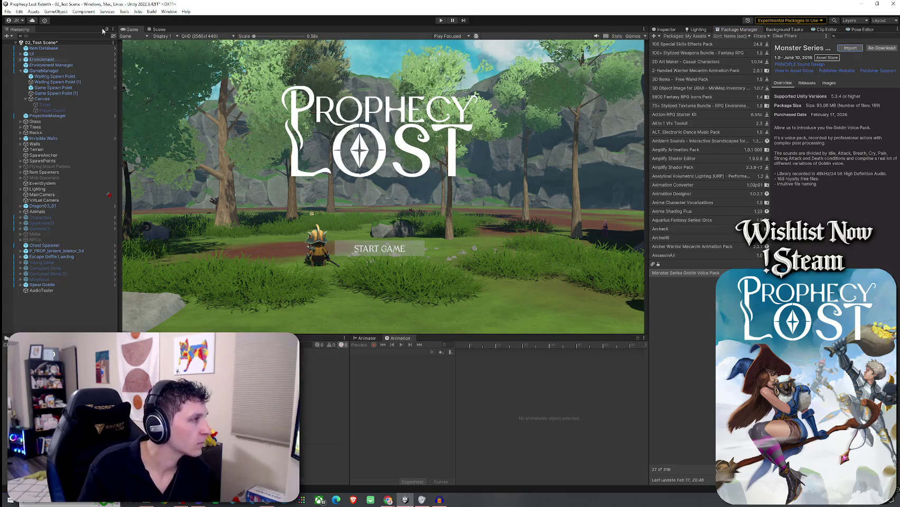
# Step: Save 02_Test Scene and show the project's asset files
pyautogui.click(8, 11)
pyautogui.click(21, 46)
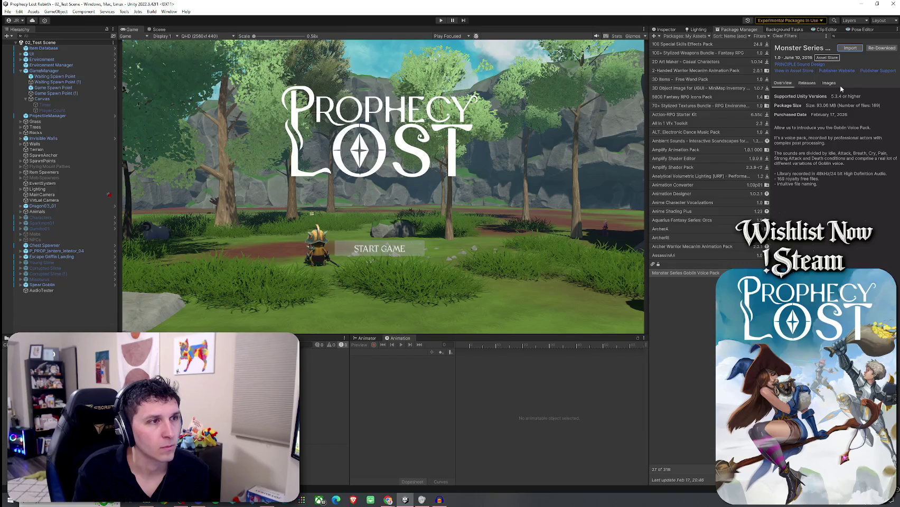
pyautogui.click(669, 30)
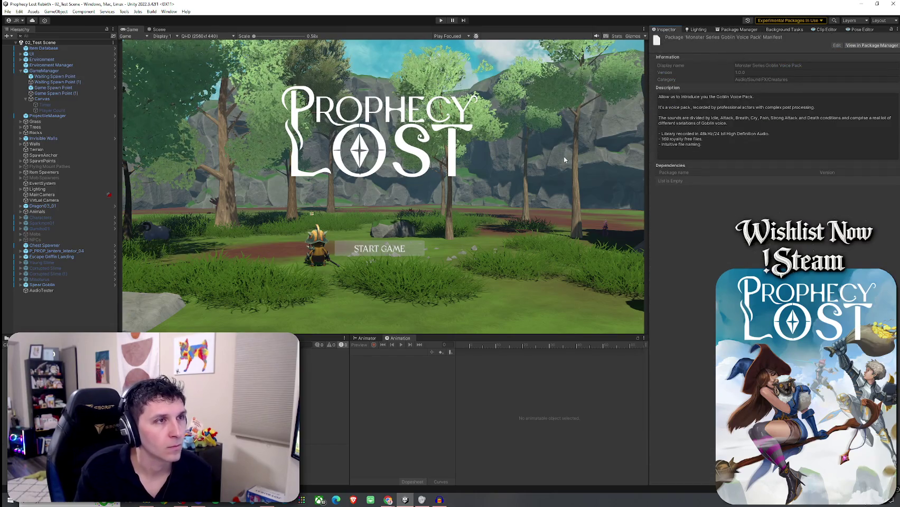
pyautogui.click(21, 338)
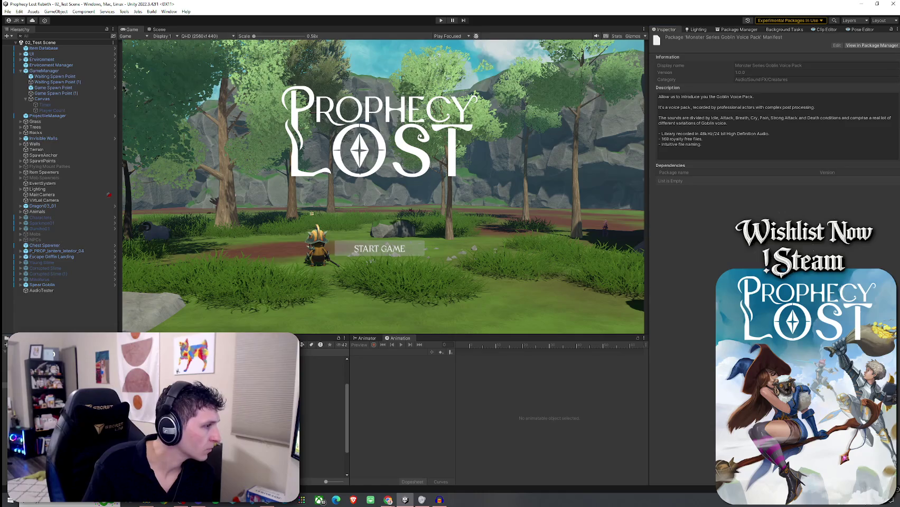
# Step: Select AudioTester to inspect its Audio Source: goblin clip, volume 0.473, pitch 1.65, looping on
pyautogui.click(60, 285)
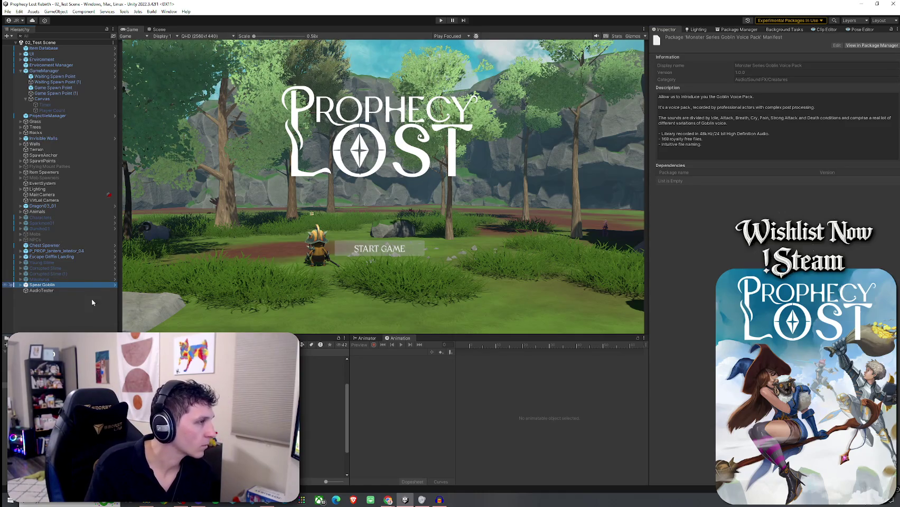
pyautogui.rightClick(56, 286)
pyautogui.click(47, 291)
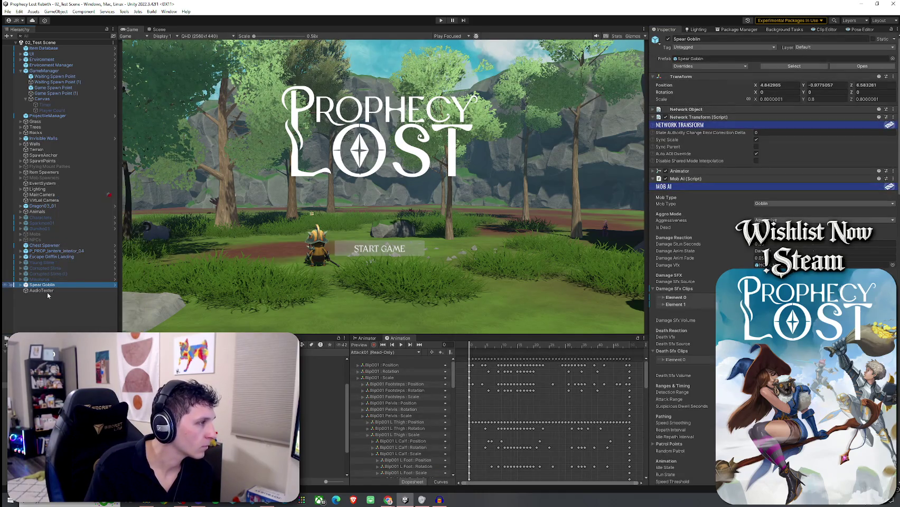
pyautogui.press('Down')
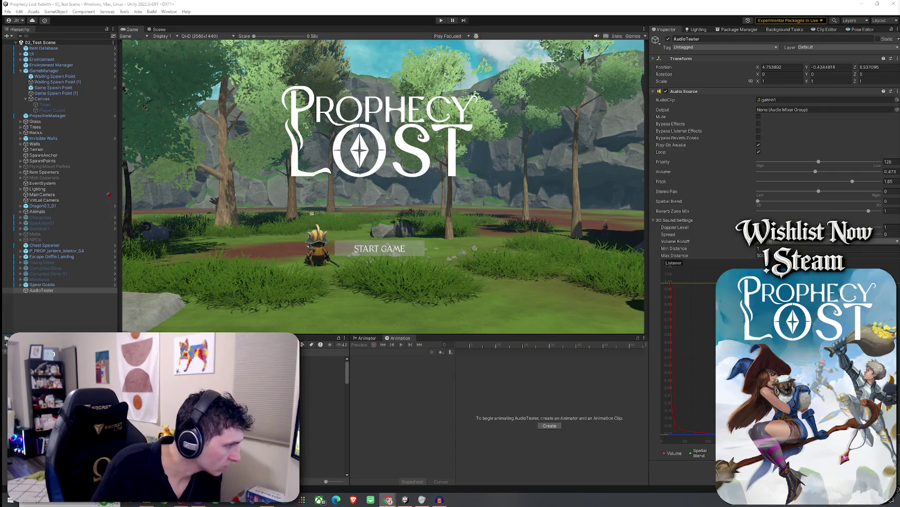
# Step: Open Audio > Monster Series Goblin Voice Pack and preview the Small_Monster_attack_1 clip's import settings
pyautogui.click(322, 387)
pyautogui.scroll(-3, 322, 412)
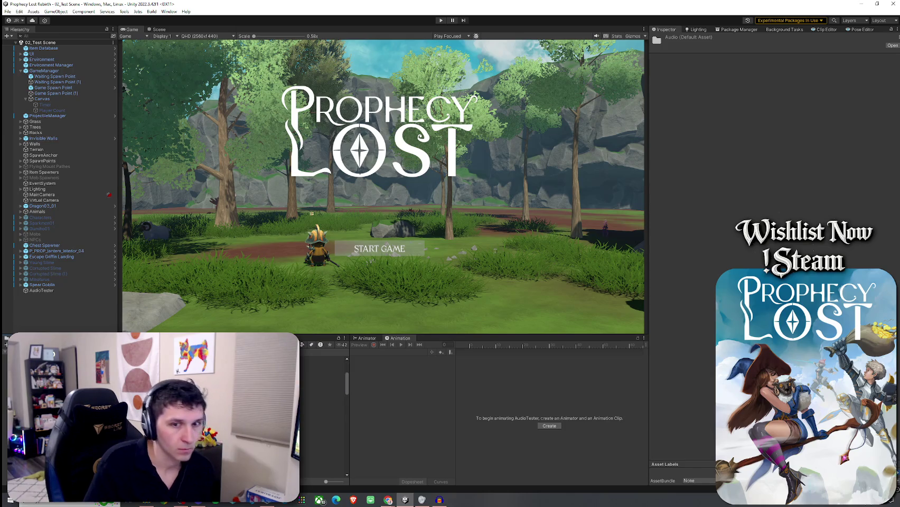
pyautogui.scroll(-3, 323, 412)
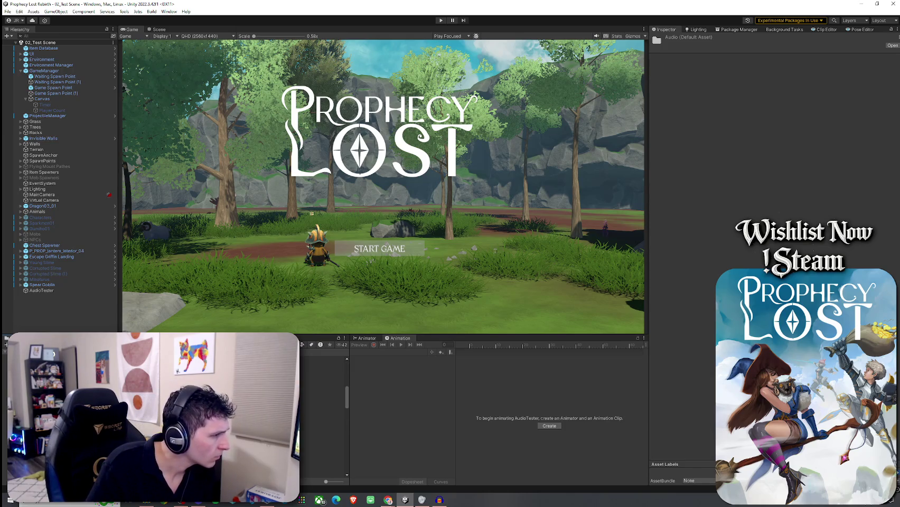
pyautogui.click(322, 408)
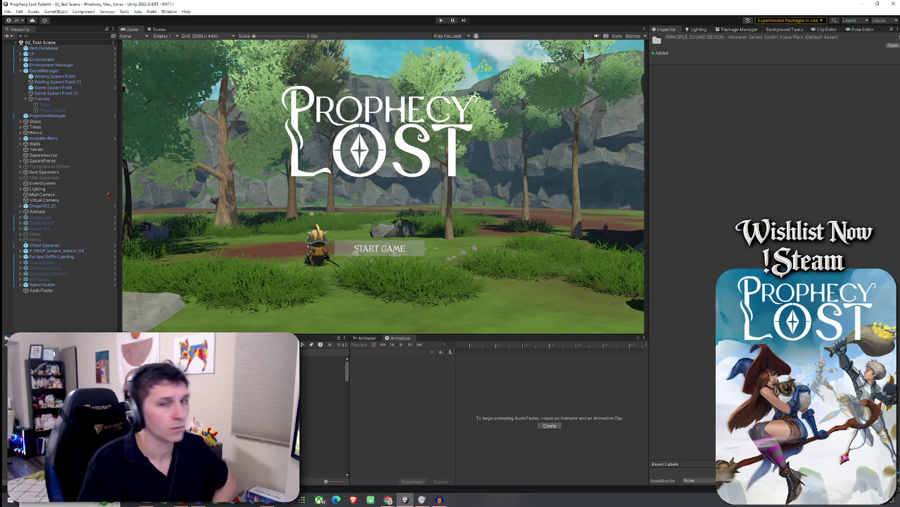
pyautogui.click(62, 290)
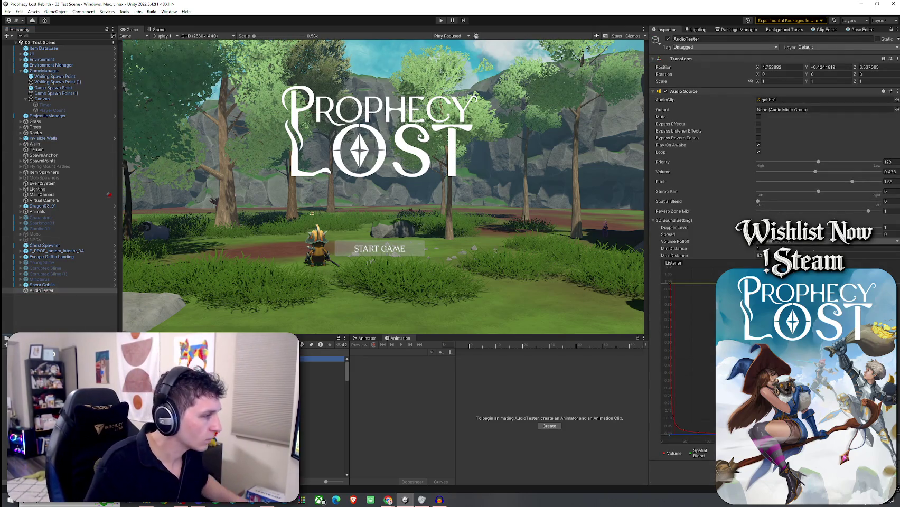
pyautogui.click(323, 359)
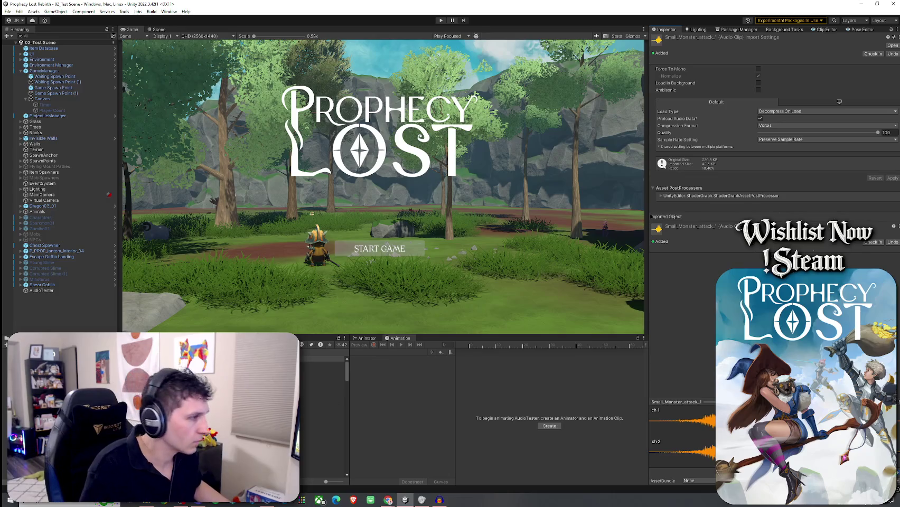
# Step: Audition the Small_Monster_attack clips, from attack_2 through attack_11
pyautogui.press('Down')
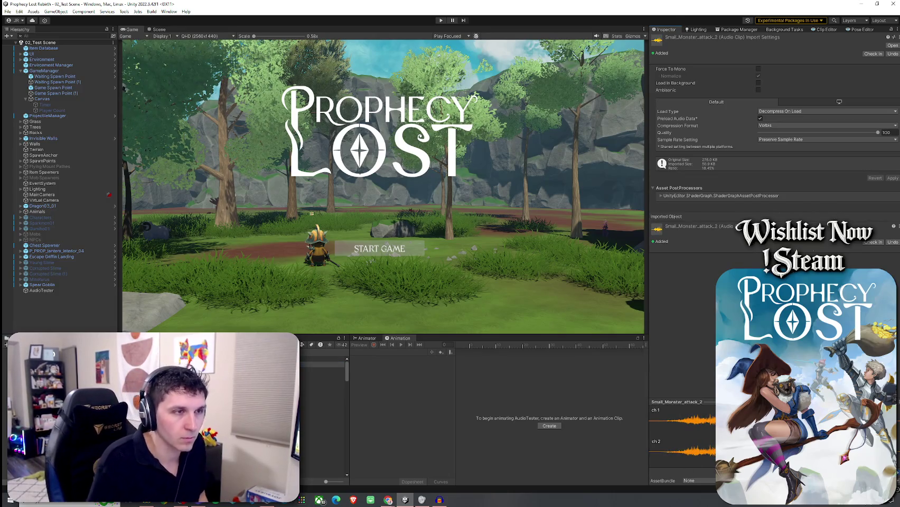
pyautogui.press('Down')
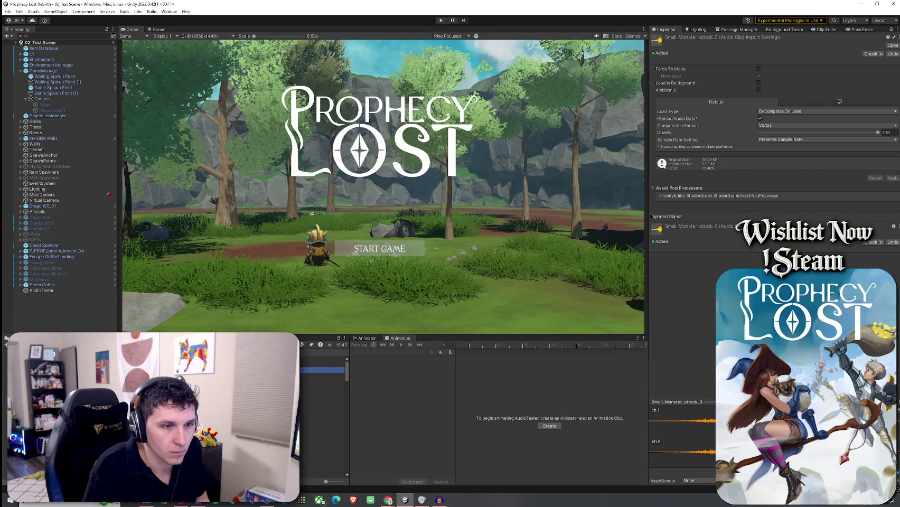
pyautogui.press('Down')
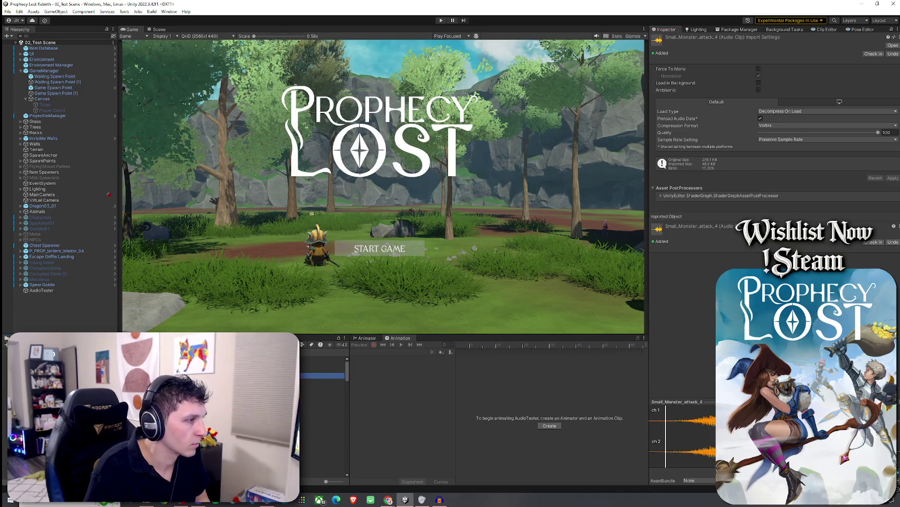
pyautogui.press('Down')
pyautogui.press('Down')
pyautogui.press('Down')
pyautogui.press('Down')
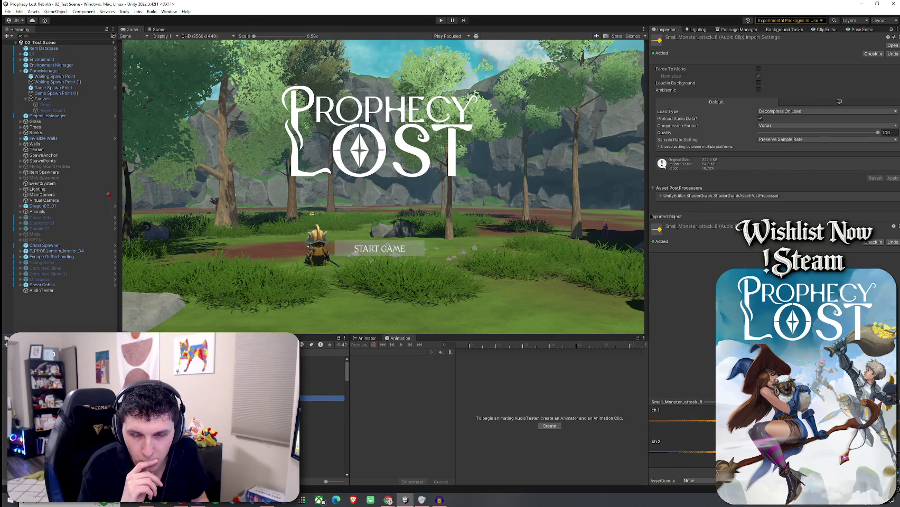
pyautogui.press('Down')
pyautogui.press('Down')
pyautogui.press('Down')
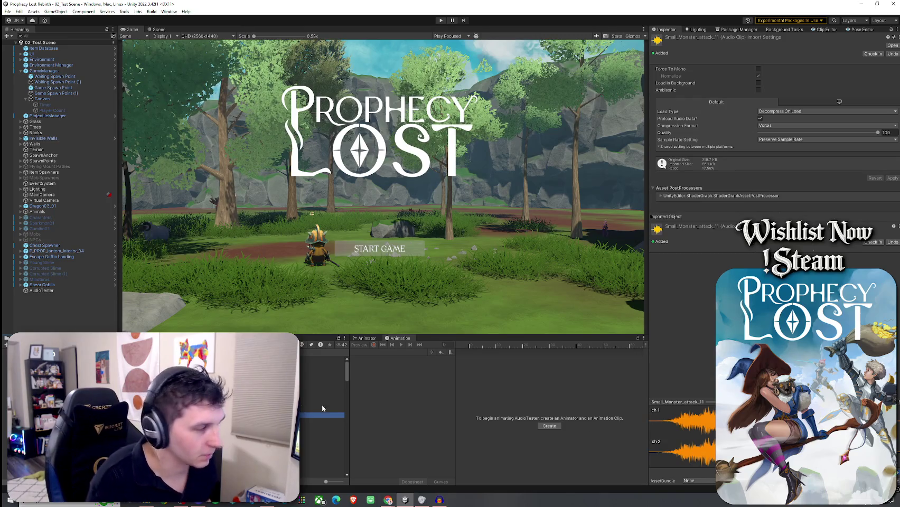
# Step: Preview Small_Monster_breath_1 and the cry clips, landing on Small_Monster_cry_1
pyautogui.scroll(-2, 322, 404)
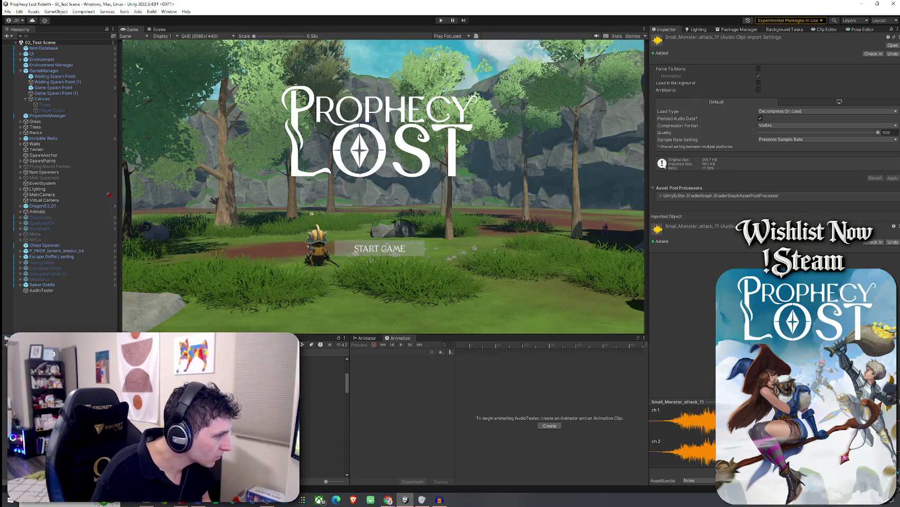
pyautogui.click(323, 417)
pyautogui.press('Down')
pyautogui.press('Down')
pyautogui.press('Down')
pyautogui.press('Up')
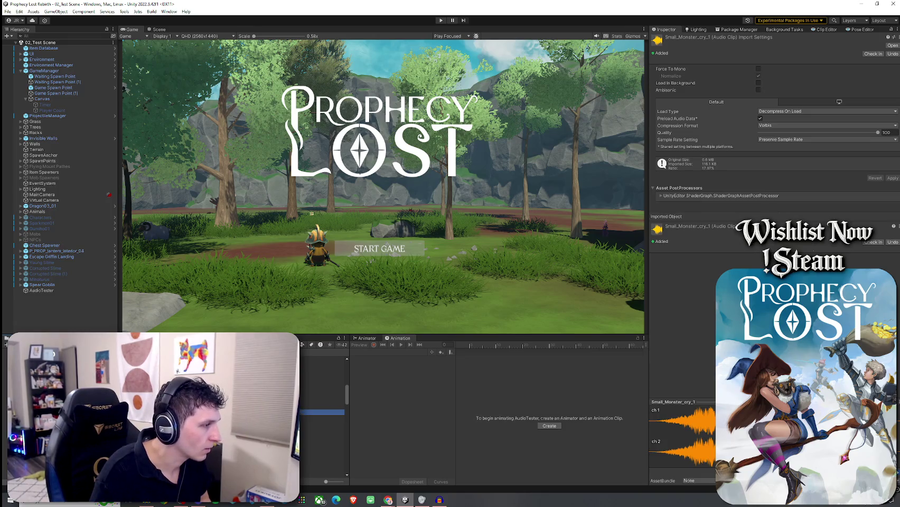
pyautogui.press('Down')
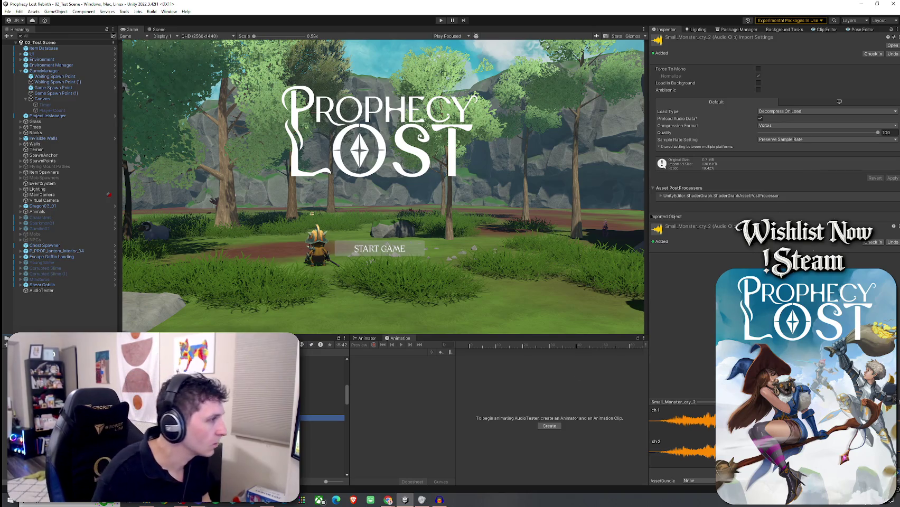
# Step: Review the Spear Goblin's Mob AI sound sections, then preview Small_Monster_slobber_1 and slobber_2
pyautogui.click(58, 285)
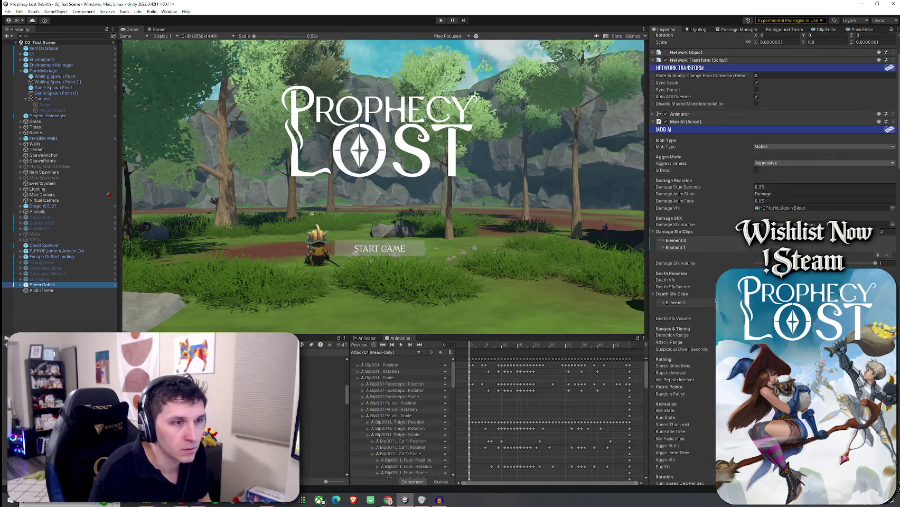
pyautogui.scroll(-5, 771, 264)
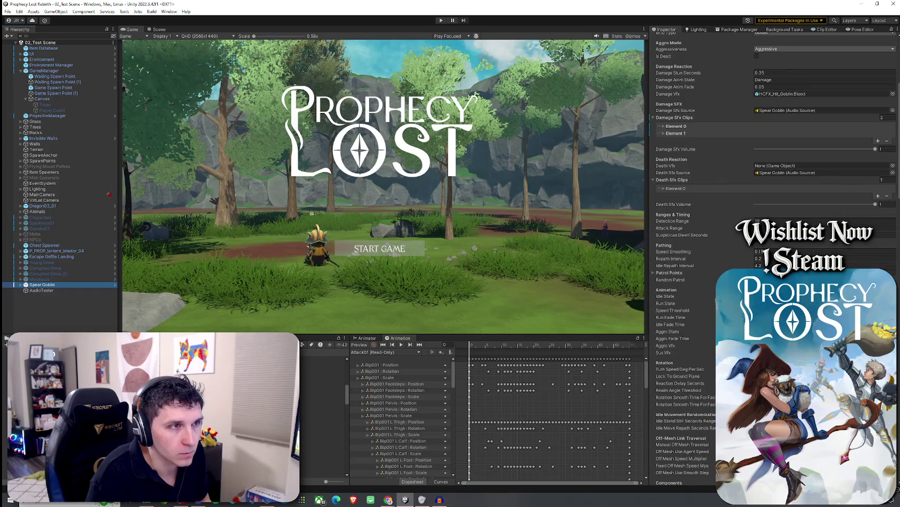
pyautogui.scroll(-15, 772, 265)
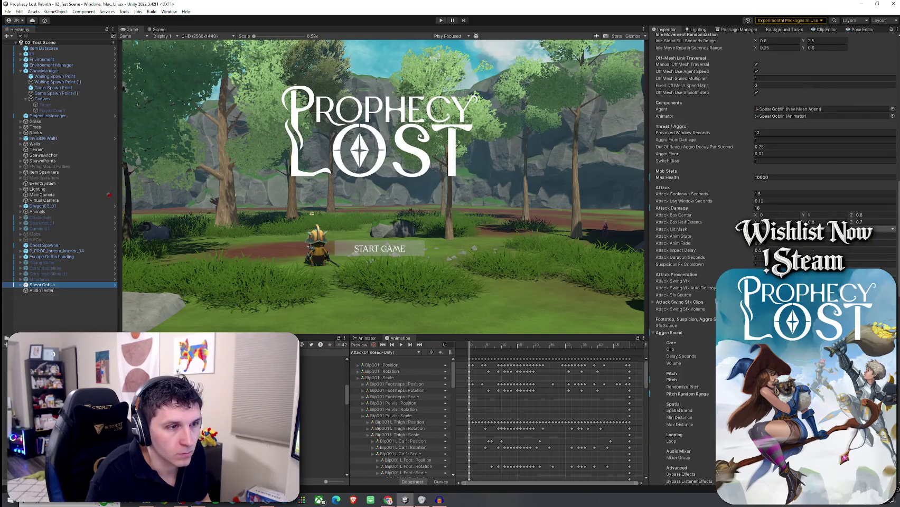
pyautogui.scroll(-4, 771, 264)
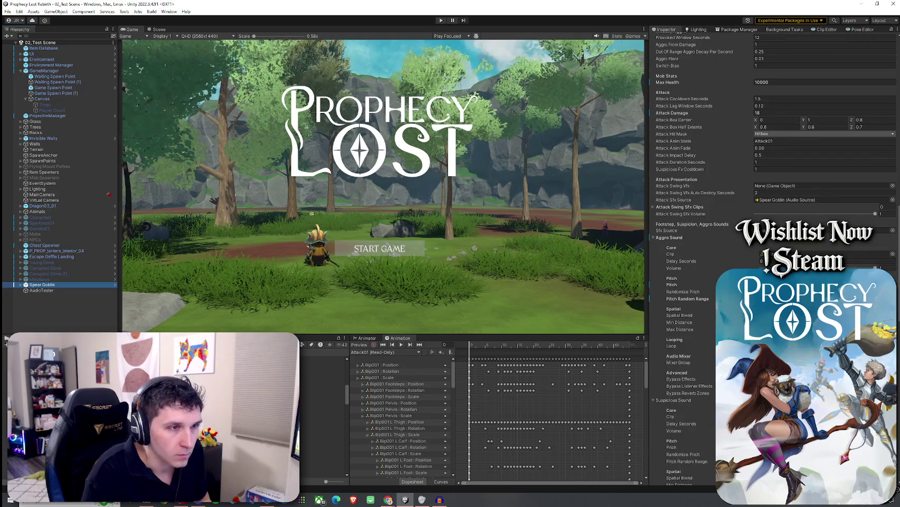
pyautogui.click(786, 245)
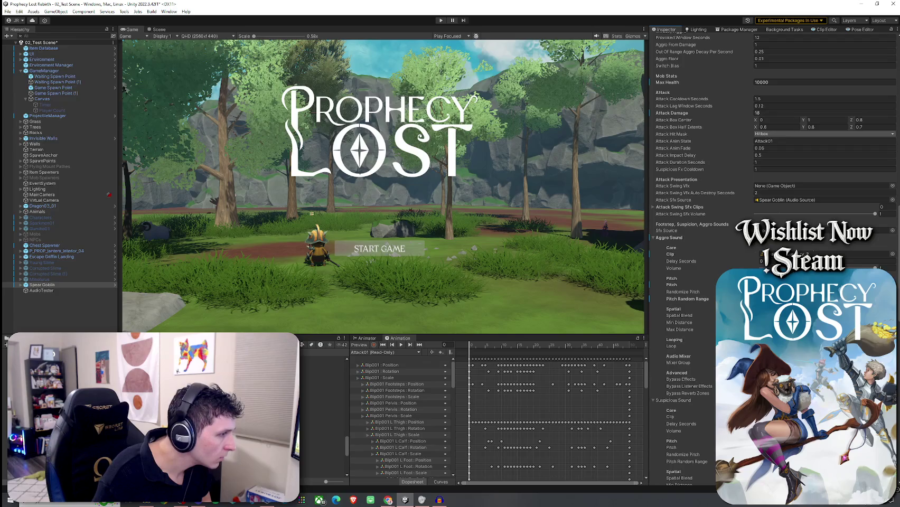
pyautogui.click(319, 375)
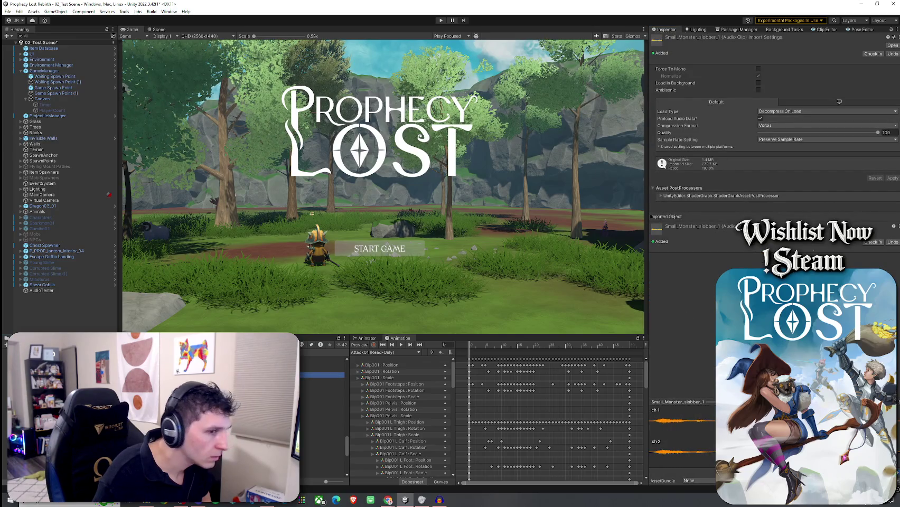
pyautogui.click(319, 381)
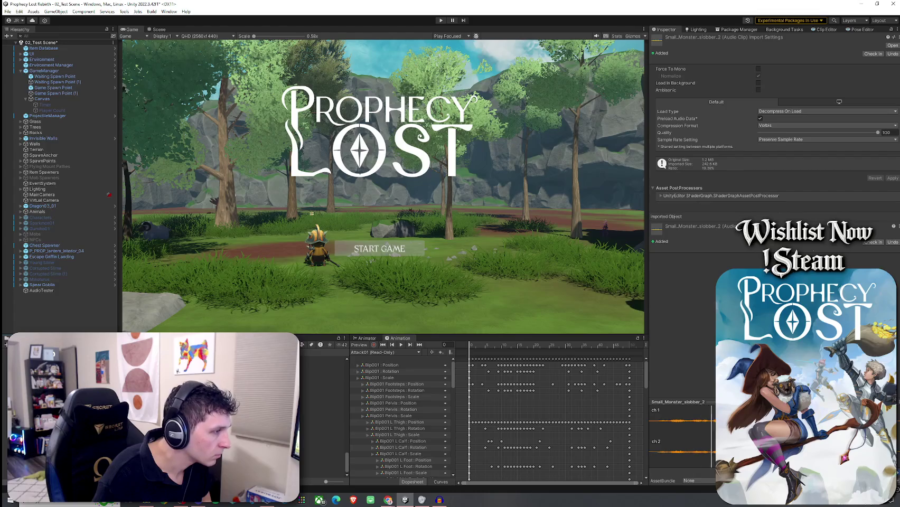
# Step: Preview the Small_Monster_strong_attack_2, strong_attack_1 and attack_2 clips
pyautogui.click(319, 385)
pyautogui.press('Up')
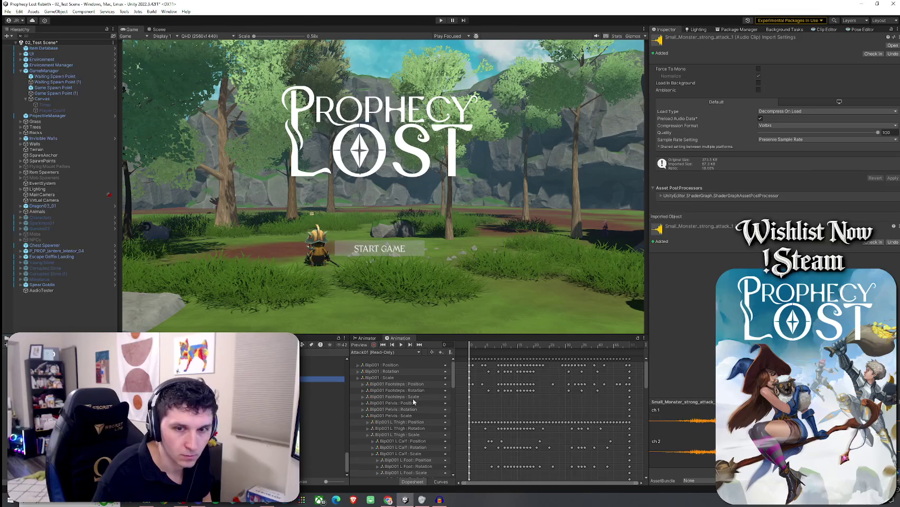
pyautogui.scroll(8, 312, 419)
pyautogui.scroll(5, 312, 419)
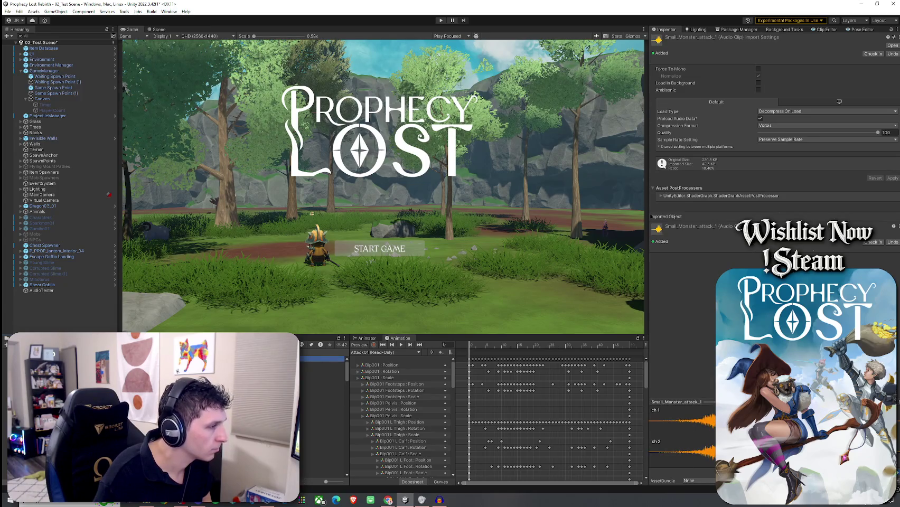
pyautogui.click(323, 364)
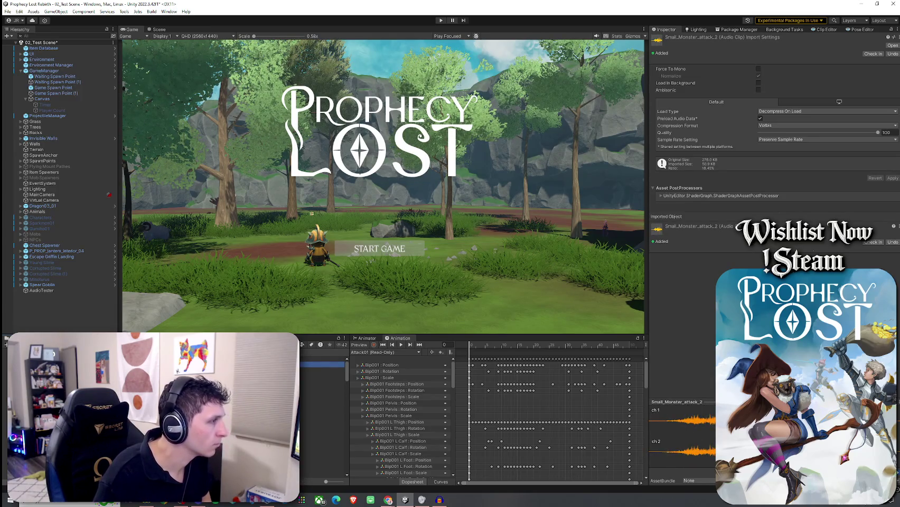
# Step: Assign Small_Monster_cry_2 to the Spear Goblin's Aggro Sound clip
pyautogui.click(42, 285)
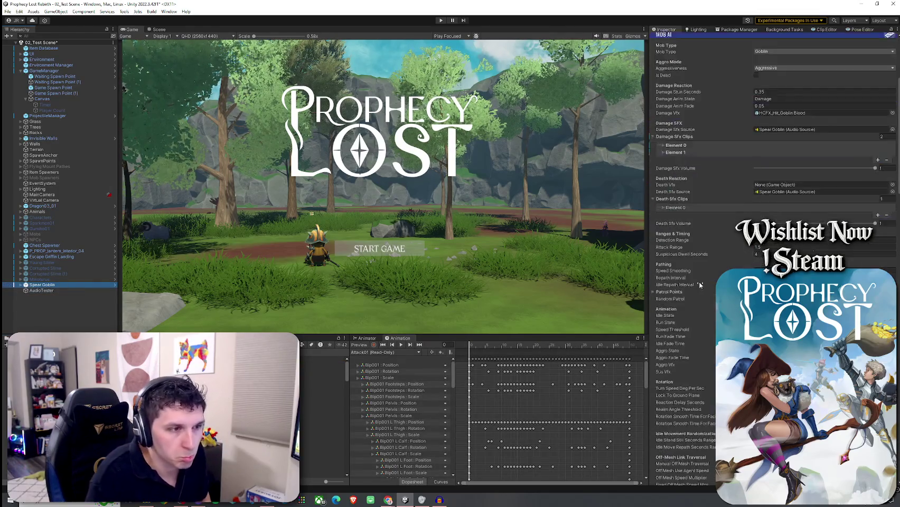
pyautogui.scroll(-15, 699, 285)
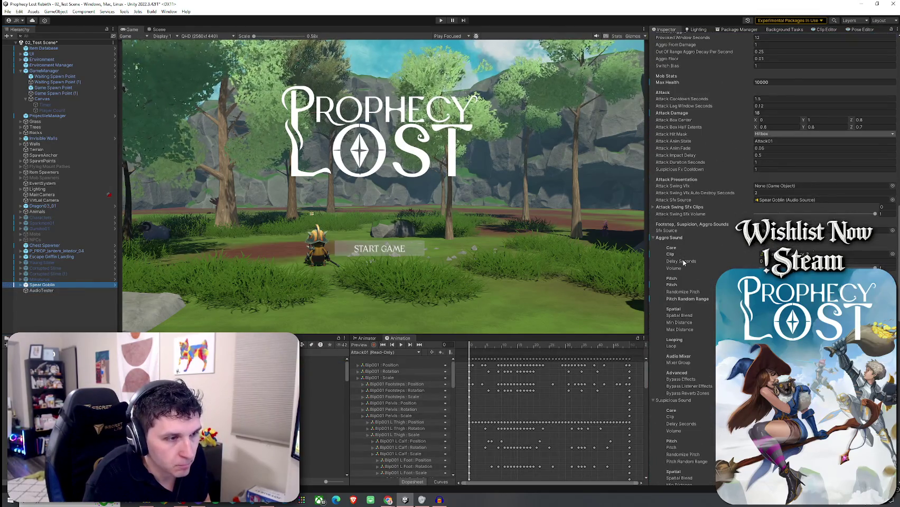
pyautogui.scroll(-5, 683, 261)
pyautogui.click(690, 373)
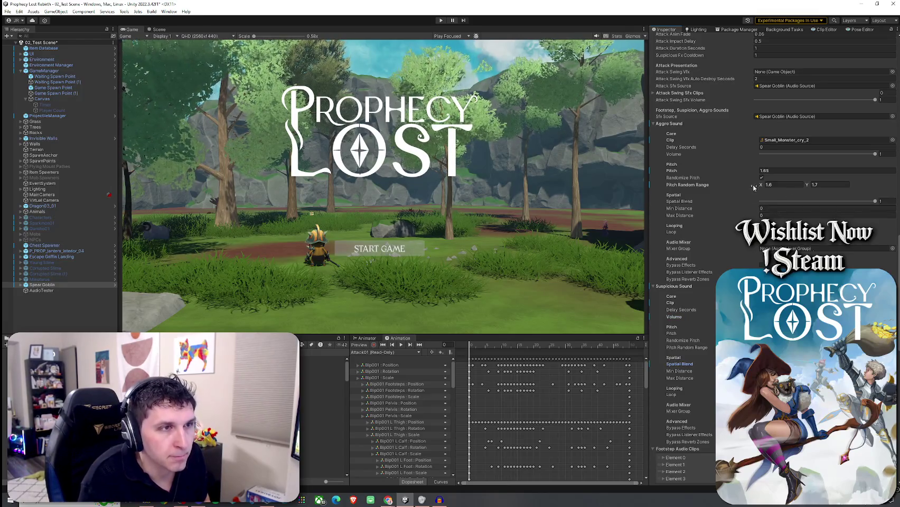
pyautogui.click(782, 171)
# Step: Set Aggro Sound pitch to 1.1 with randomized pitch between 1.06 and 1.11
pyautogui.write('1.1')
pyautogui.press('Return')
pyautogui.click(773, 178)
pyautogui.press('Tab')
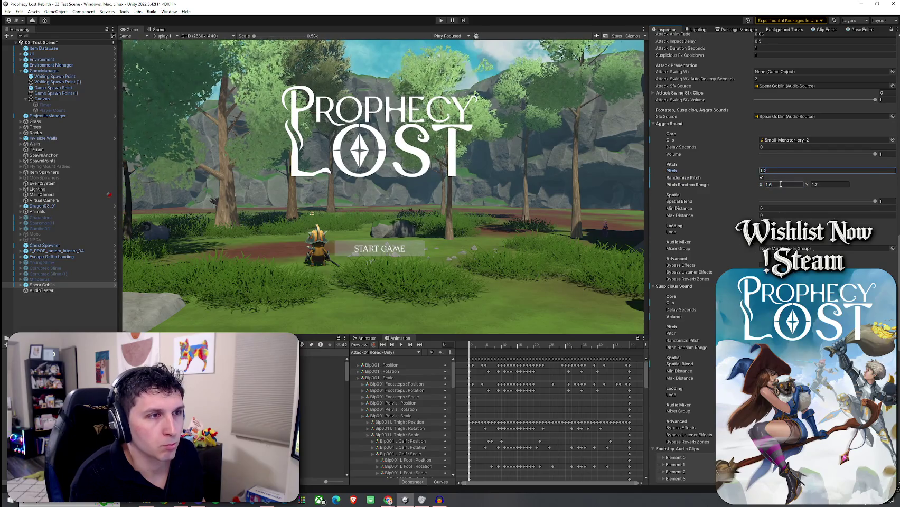
pyautogui.click(787, 187)
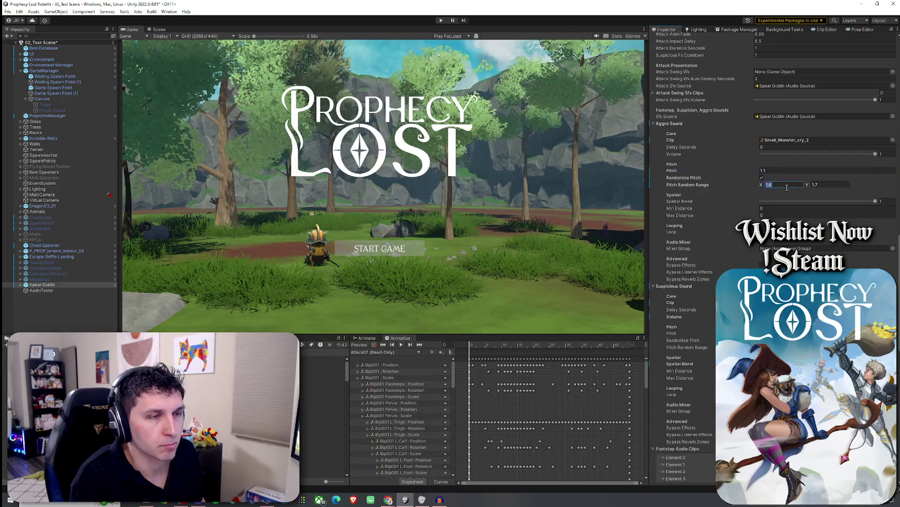
pyautogui.write('6')
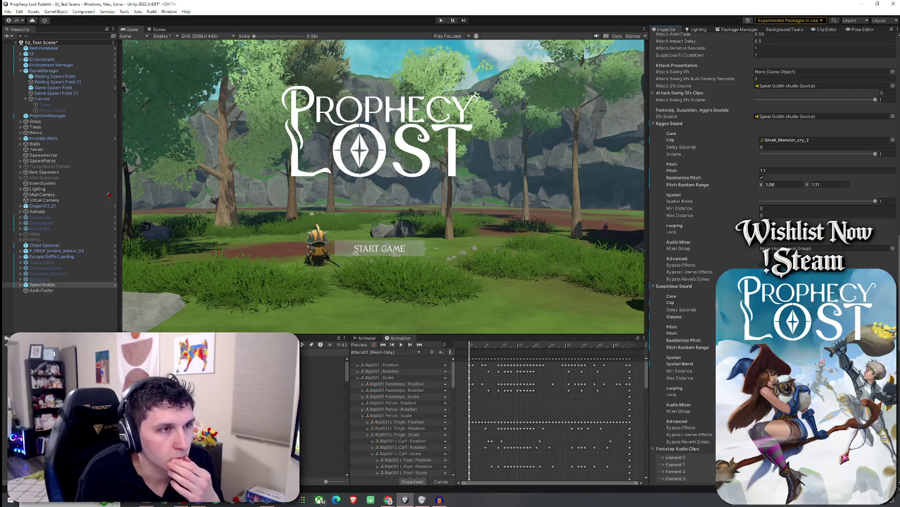
# Step: Save the test scene
pyautogui.scroll(-5, 771, 253)
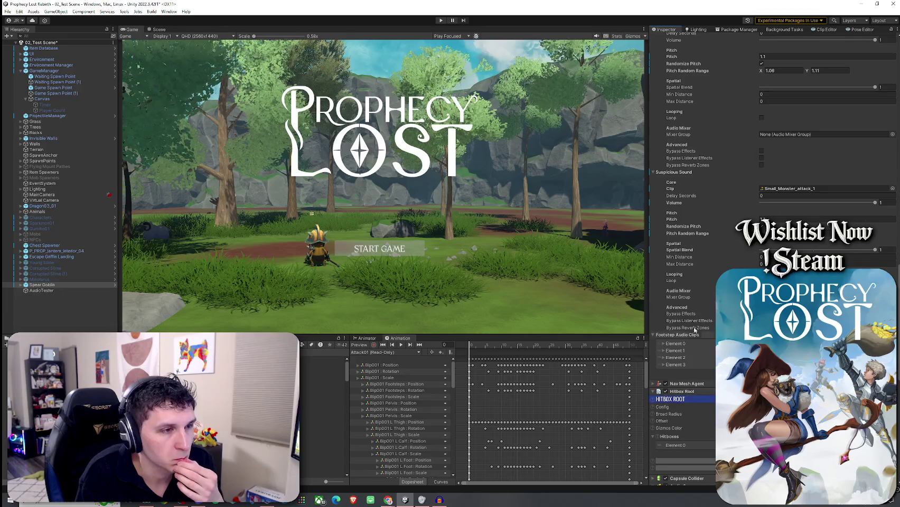
pyautogui.scroll(10, 708, 335)
pyautogui.scroll(7, 708, 335)
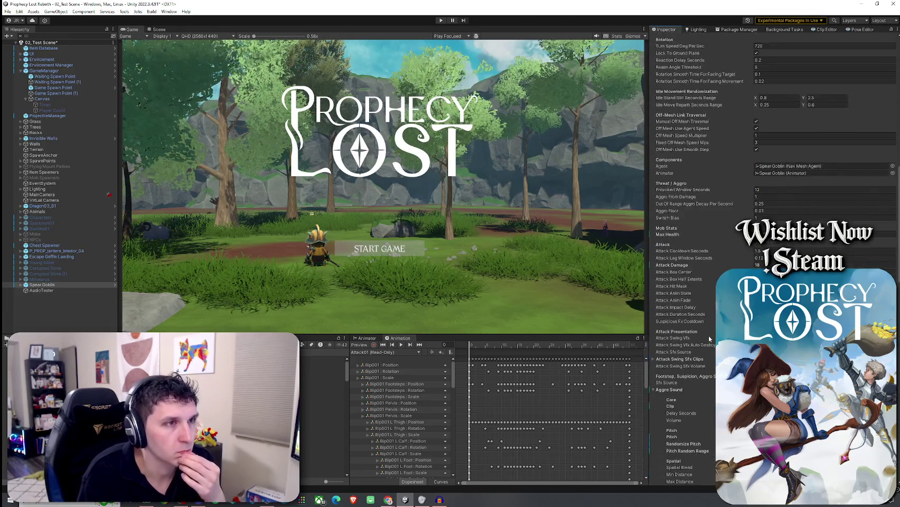
pyautogui.click(8, 11)
pyautogui.click(22, 39)
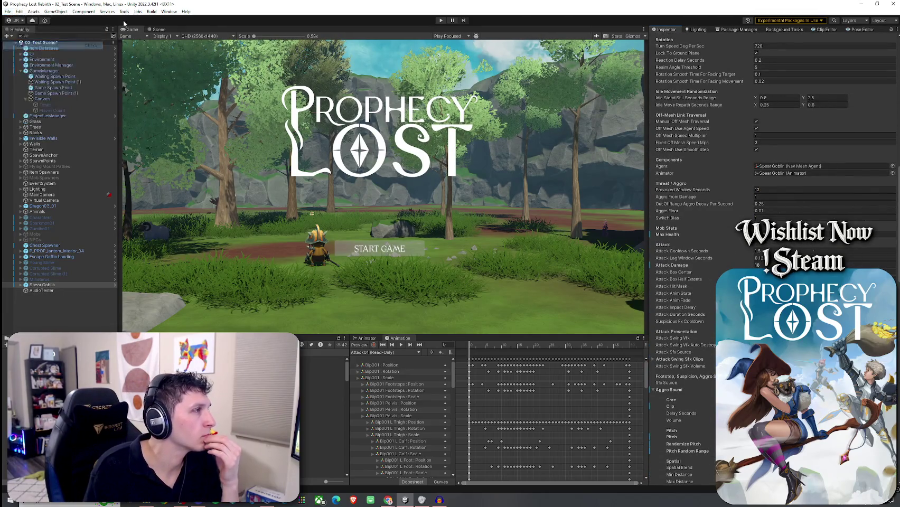
# Step: Give AudioTester the Small_Monster_attack_1 clip at pitch 1.1 and save the scene
pyautogui.click(64, 291)
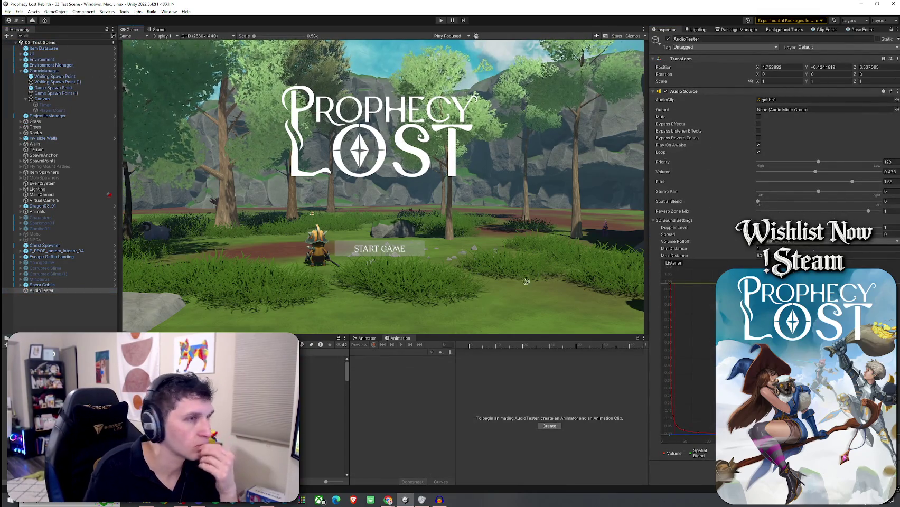
pyautogui.moveTo(899, 101); pyautogui.dragTo(792, 99)
pyautogui.click(890, 182)
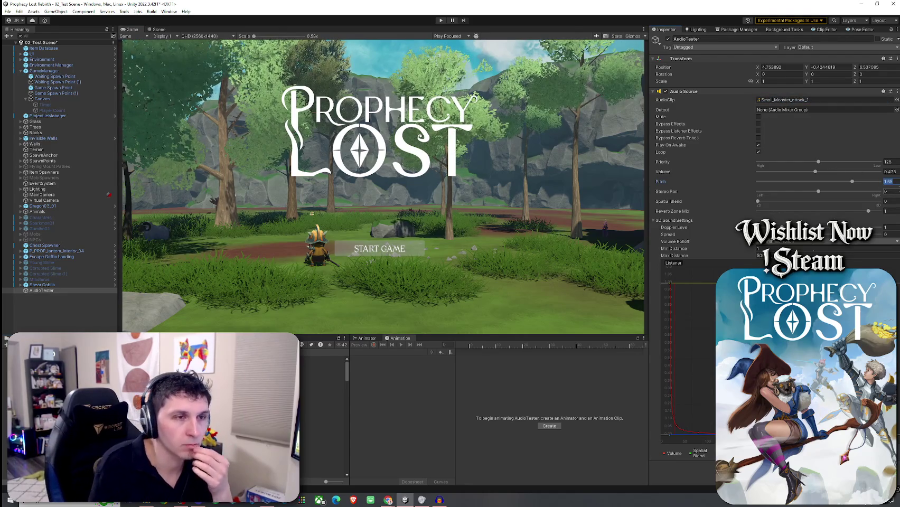
pyautogui.write('1')
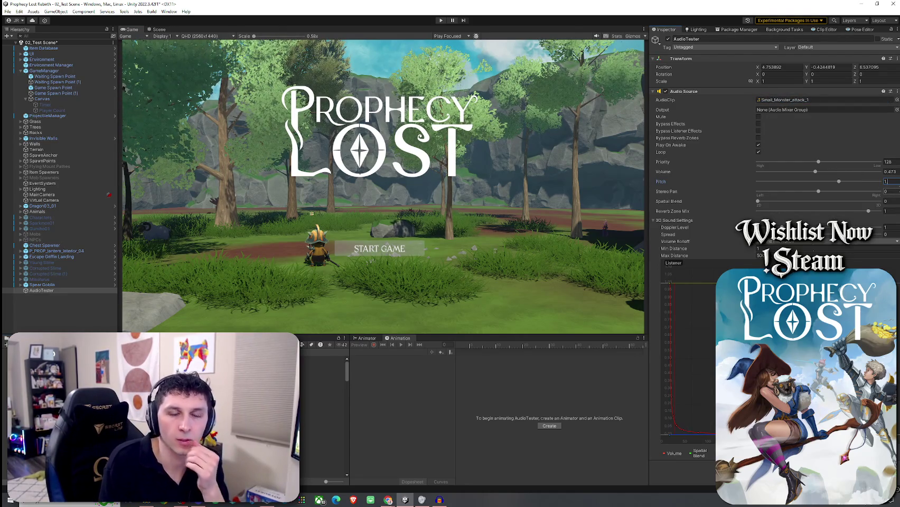
pyautogui.write('.1')
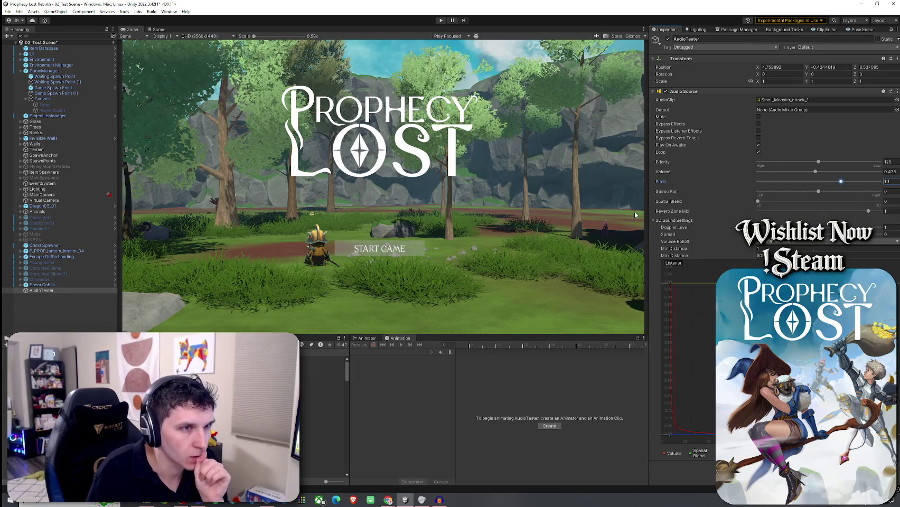
pyautogui.click(7, 11)
pyautogui.click(67, 44)
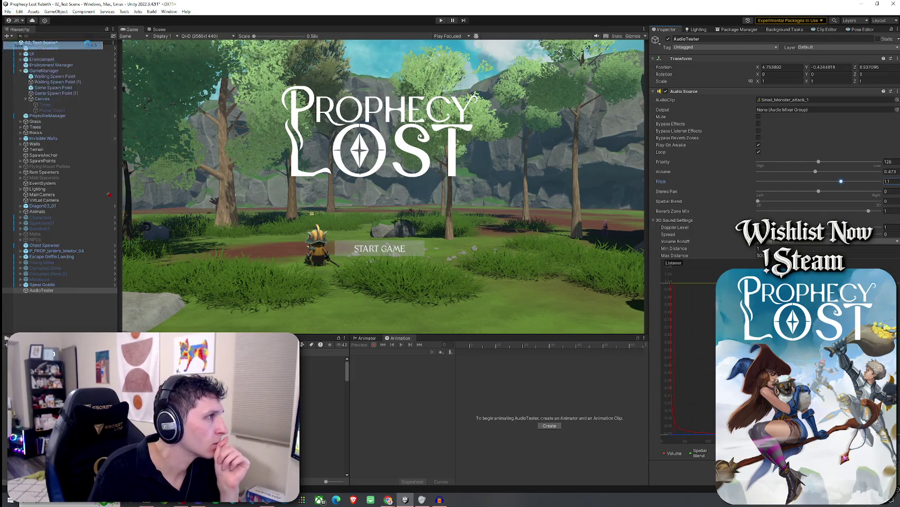
# Step: Play-test the clip with pitch raised to about 1.43, save, then replay and start a game session
pyautogui.hotkey('ctrl', 'p')
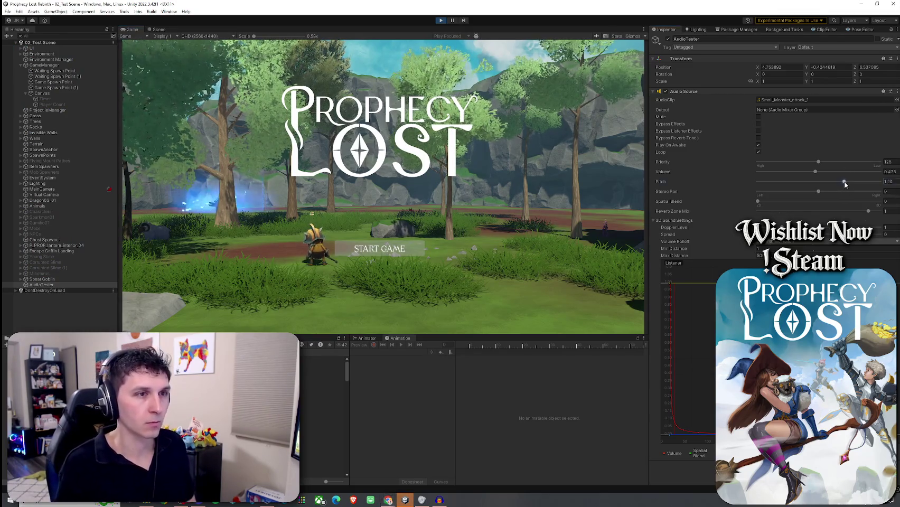
pyautogui.moveTo(841, 182); pyautogui.dragTo(842, 183)
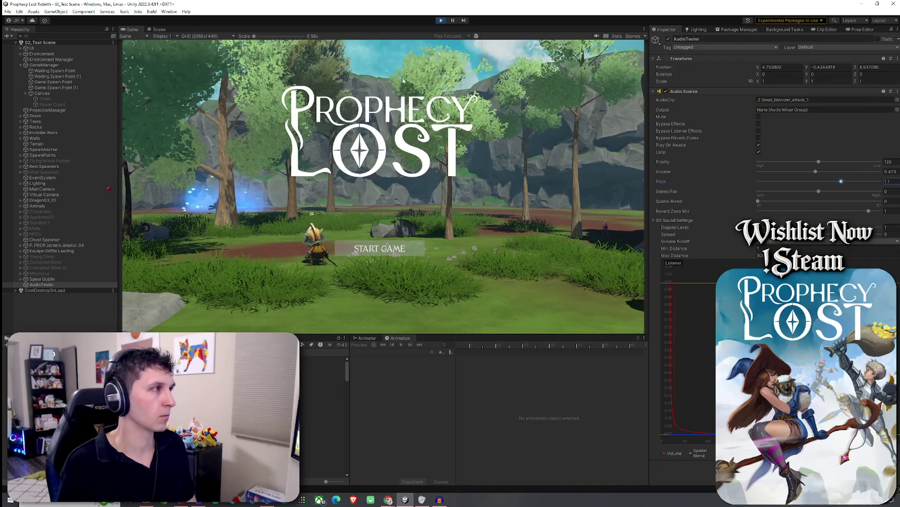
pyautogui.click(442, 21)
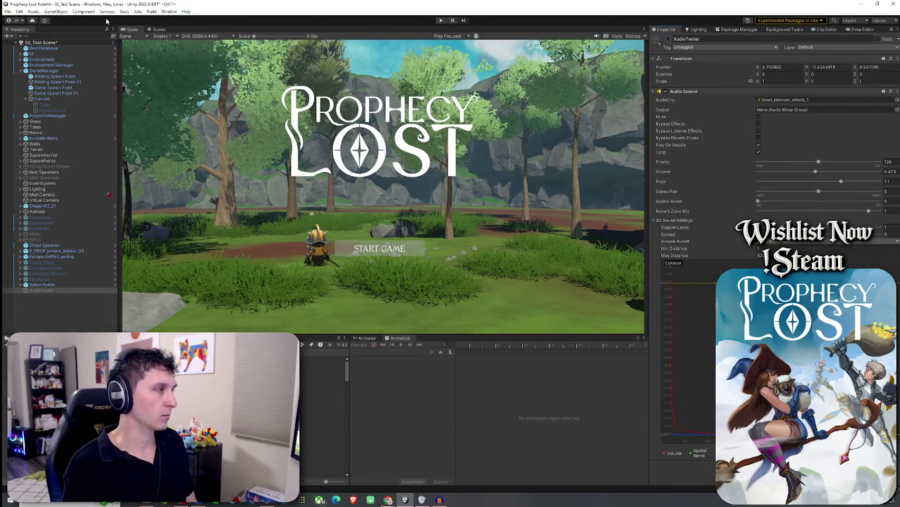
pyautogui.click(8, 11)
pyautogui.click(46, 45)
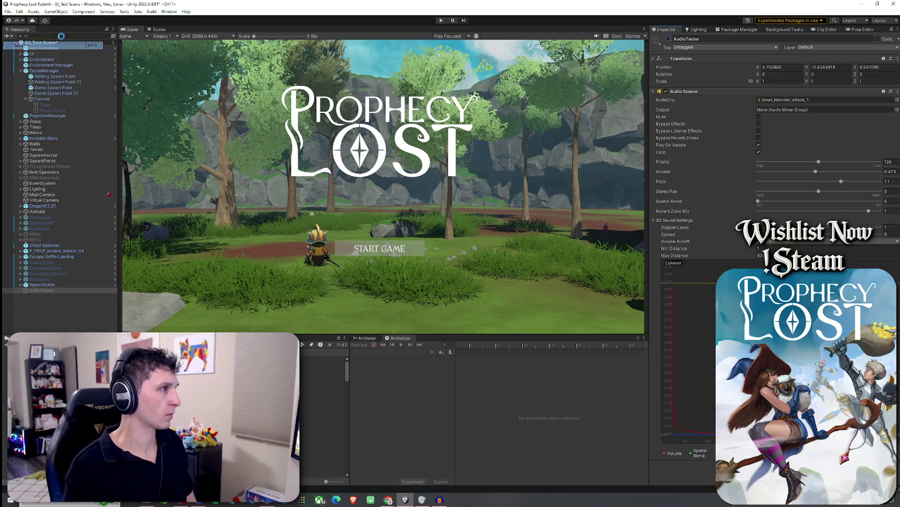
pyautogui.hotkey('ctrl', 'p')
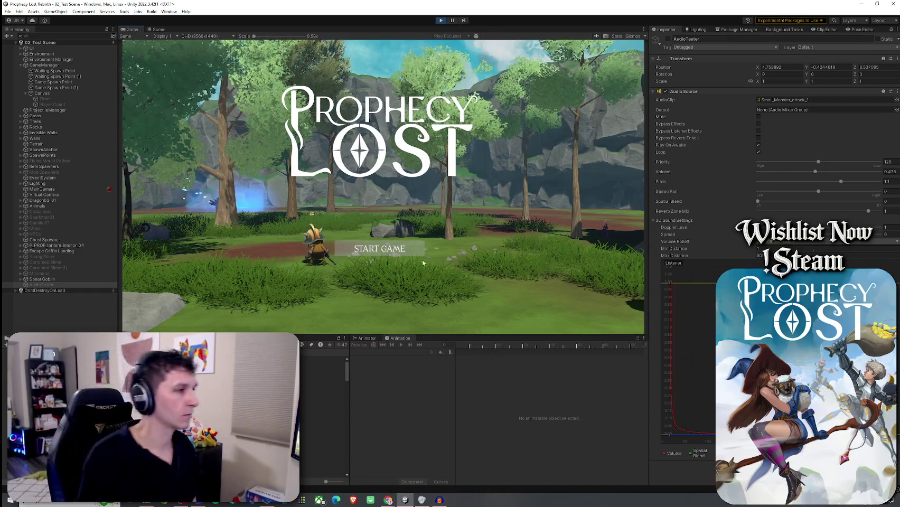
pyautogui.click(384, 251)
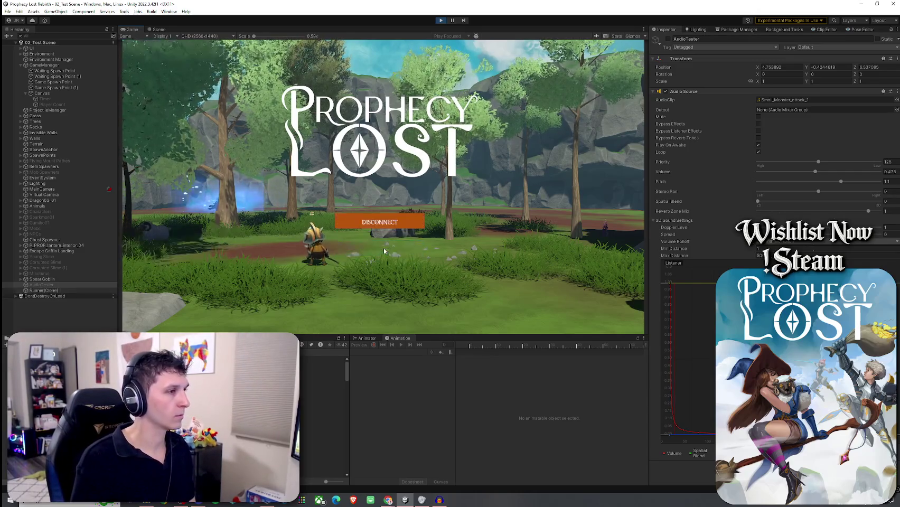
# Step: Select the Spear Goblin and run the player toward it in the play test
pyautogui.click(81, 280)
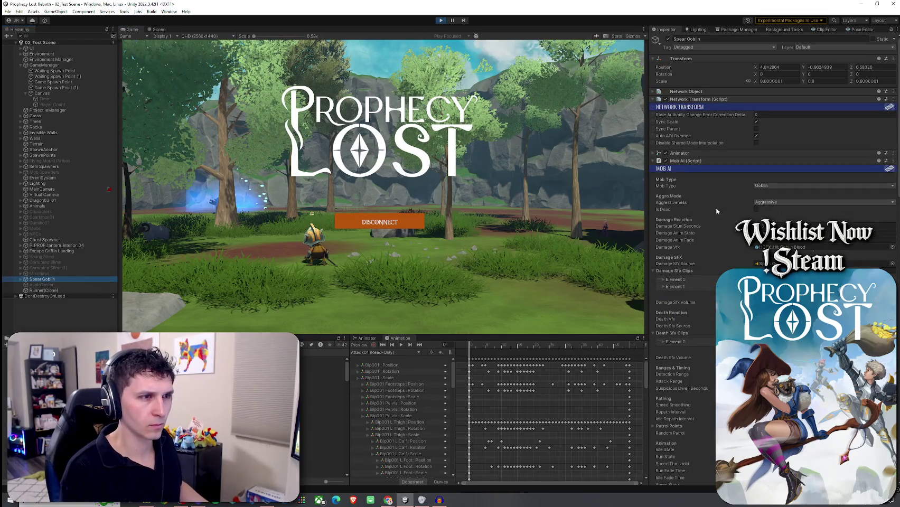
pyautogui.scroll(-10, 710, 223)
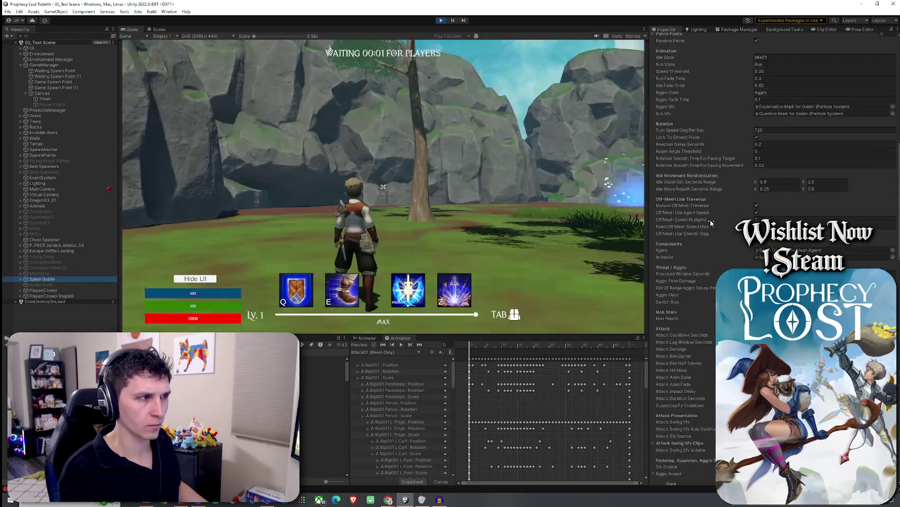
pyautogui.scroll(-15, 710, 219)
pyautogui.click(582, 208)
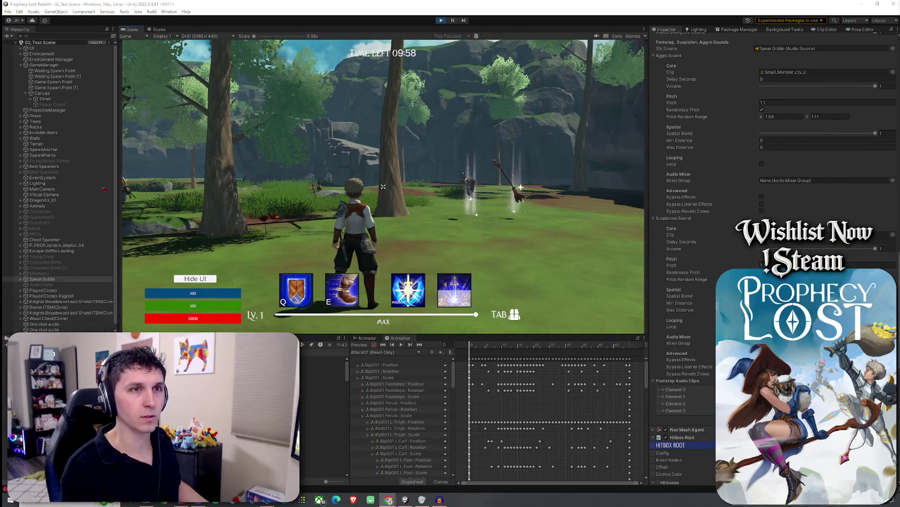
pyautogui.press('w')
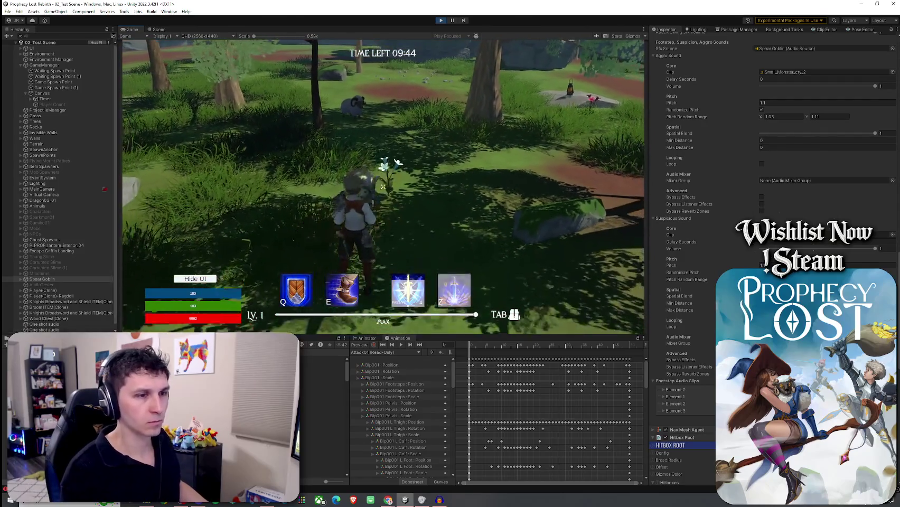
pyautogui.press('super')
pyautogui.scroll(-3, 669, 305)
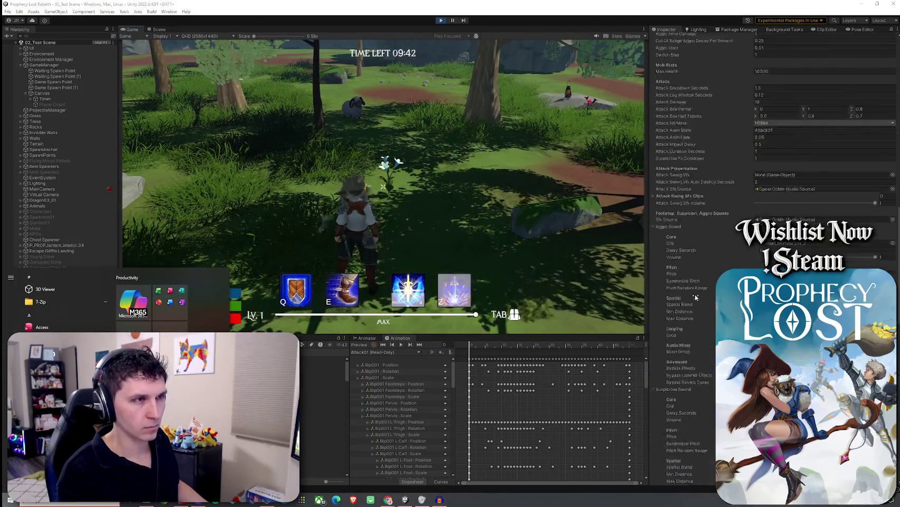
# Step: Reselect the Spear Goblin and expand its Damage Sfx Clips Element 0 and Element 1
pyautogui.click(106, 250)
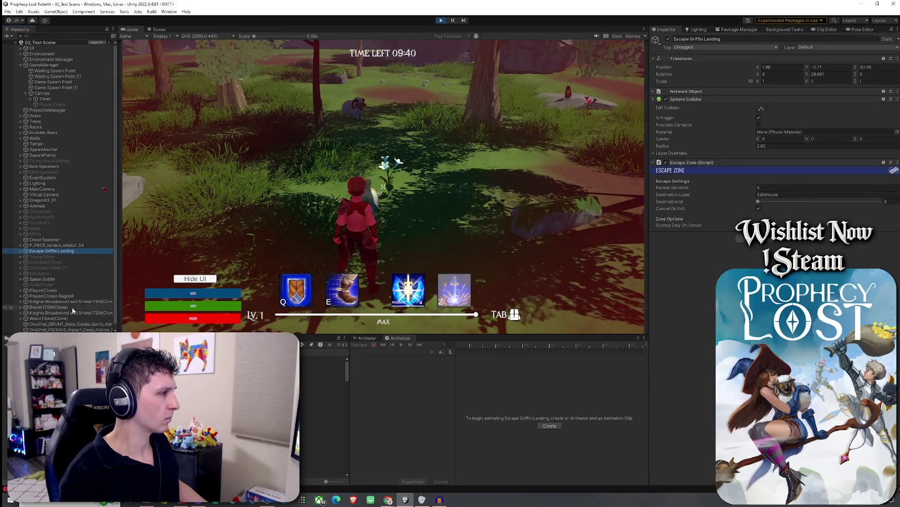
pyautogui.click(64, 279)
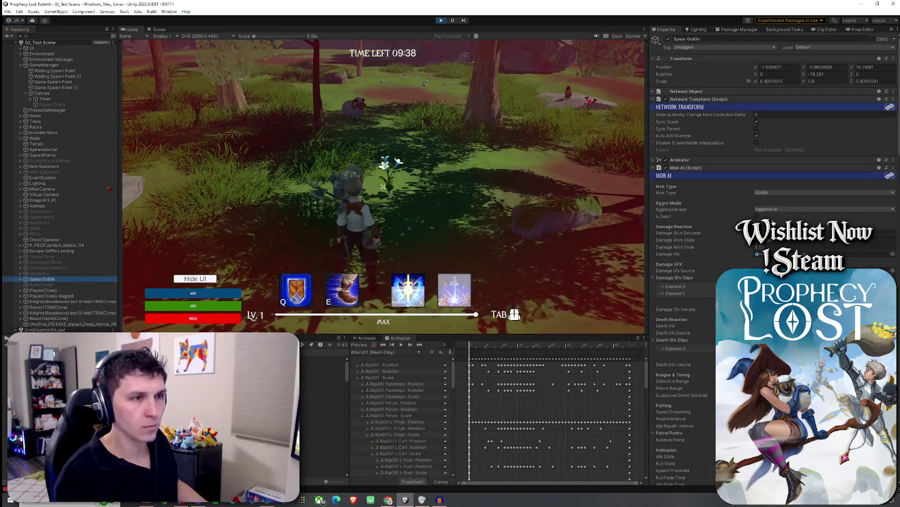
pyautogui.scroll(-4, 718, 232)
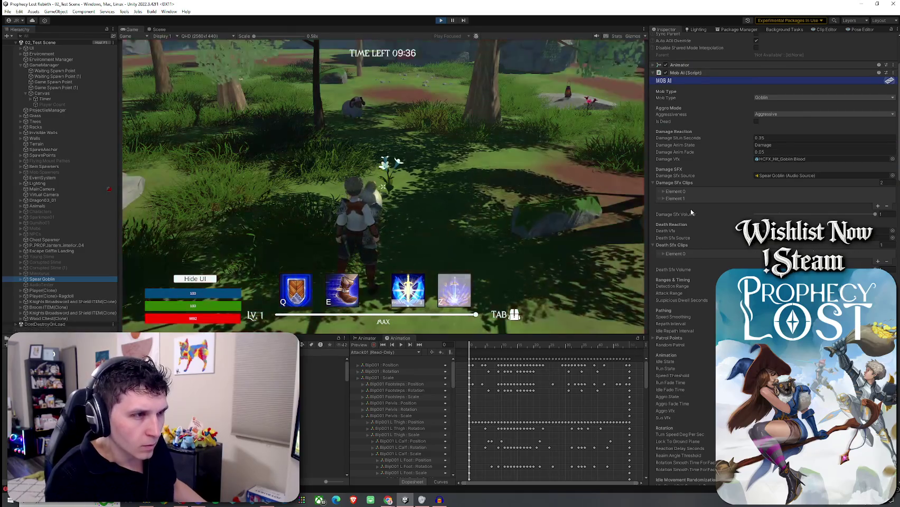
pyautogui.click(667, 191)
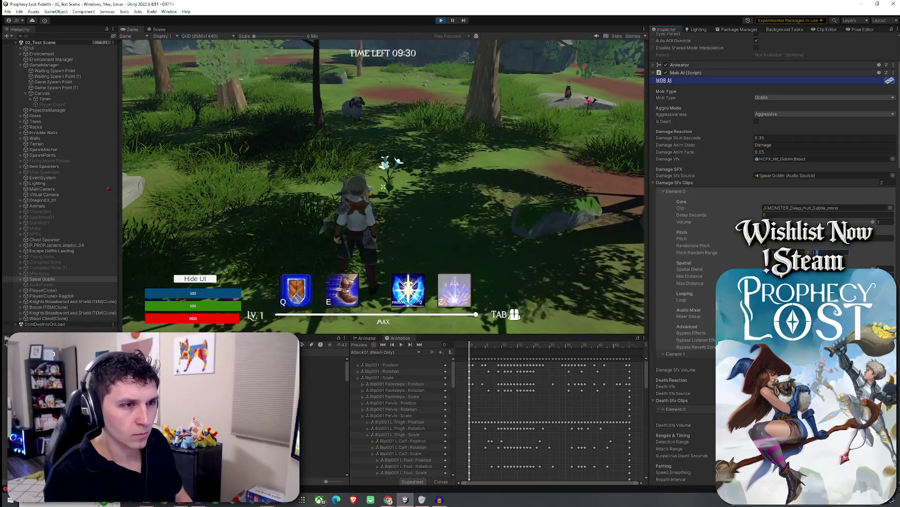
pyautogui.click(704, 355)
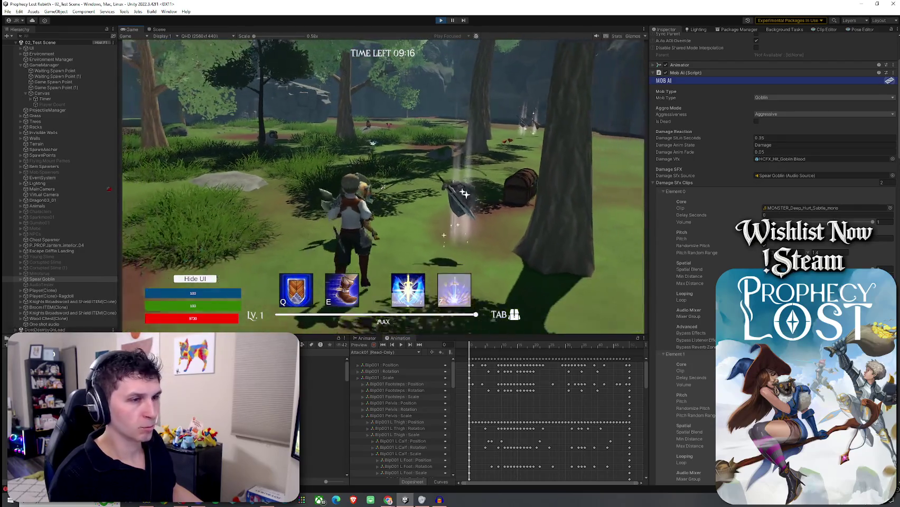
# Step: Stop Play mode and return to editing
pyautogui.press('super')
pyautogui.press('Escape')
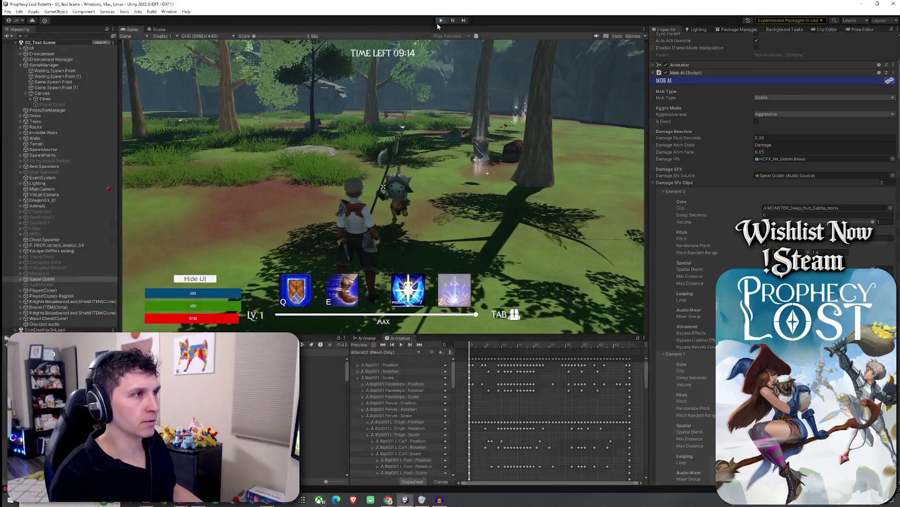
pyautogui.hotkey('ctrl', 'p')
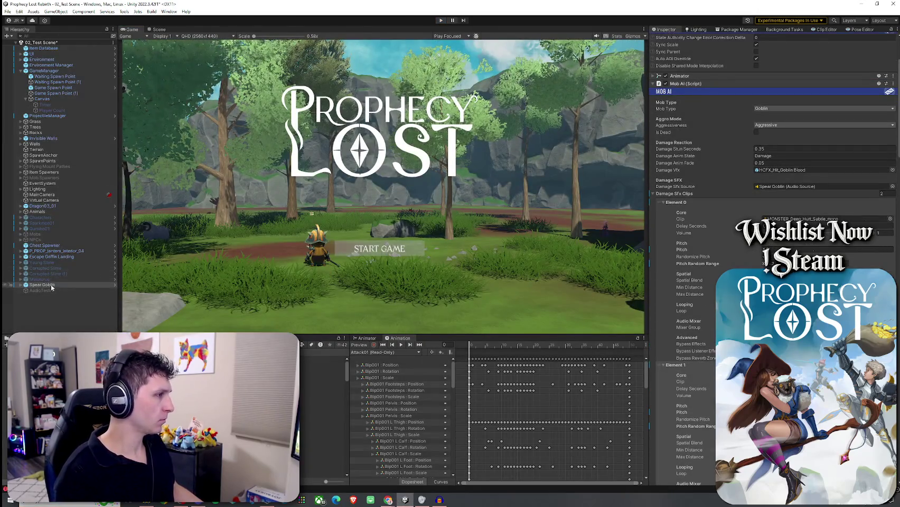
# Step: Select the Spear Goblin prefab asset via Prefab > Select Asset and scroll its Inspector
pyautogui.rightClick(51, 284)
pyautogui.moveTo(127, 274)
pyautogui.click(159, 292)
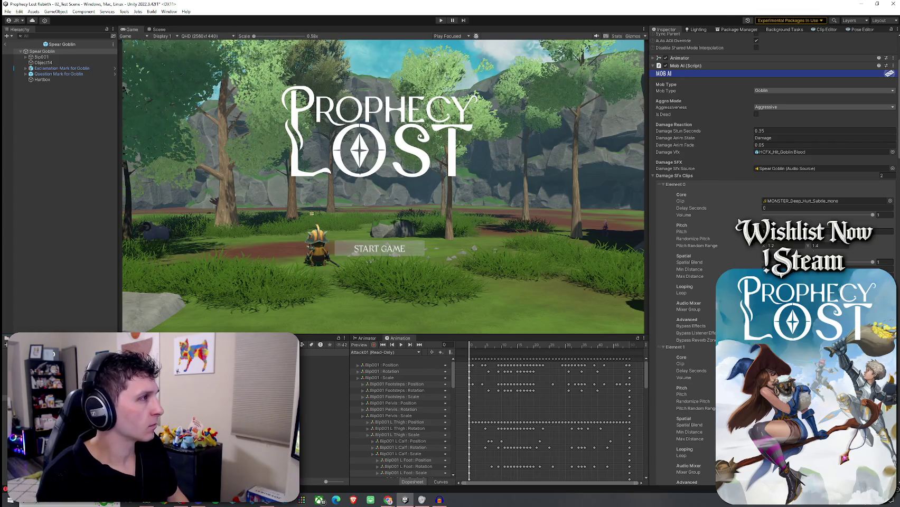
pyautogui.scroll(-5, 771, 211)
pyautogui.scroll(-4, 738, 219)
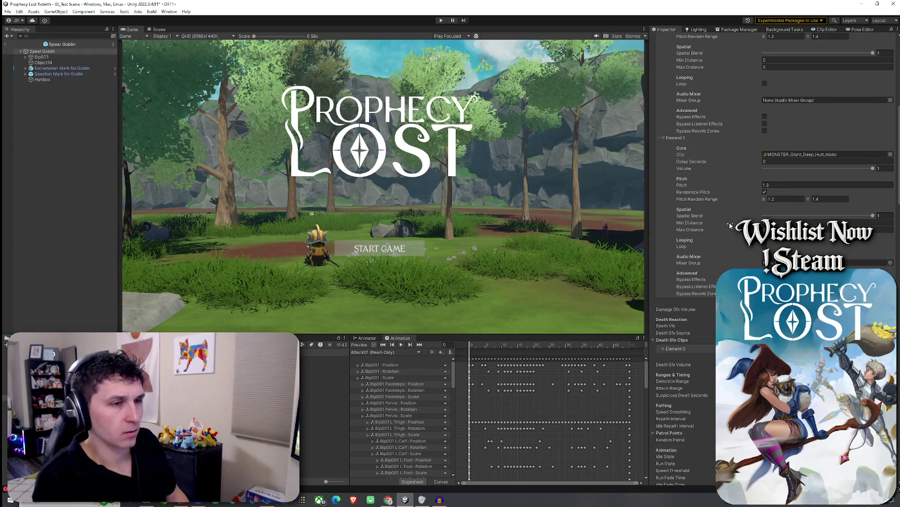
pyautogui.scroll(-3, 740, 216)
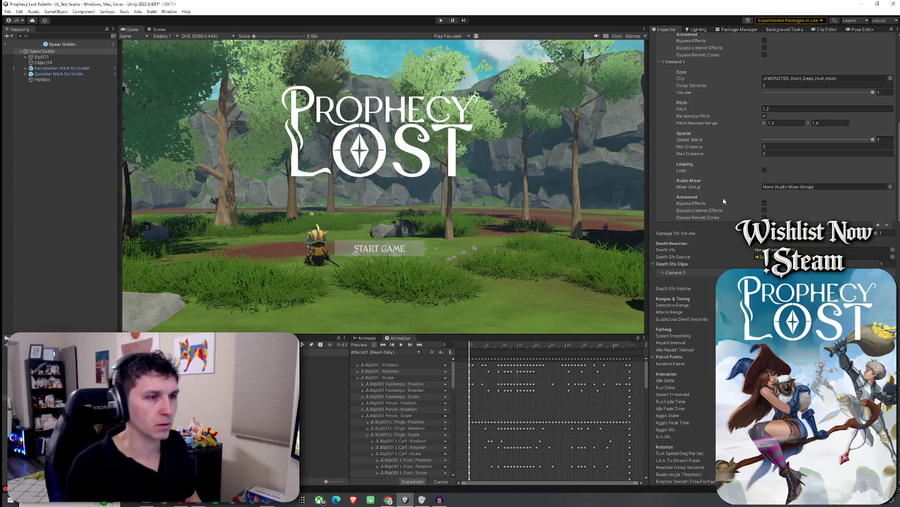
pyautogui.scroll(20, 723, 198)
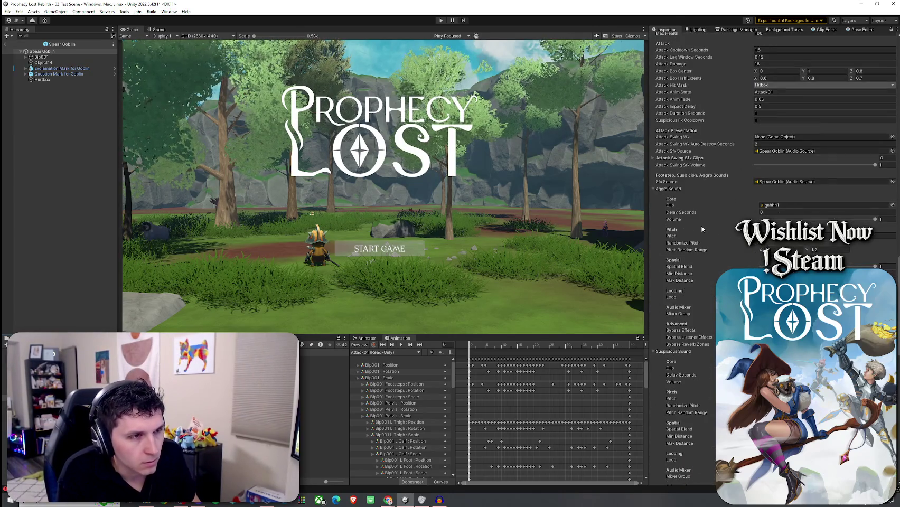
# Step: Open the Spear Goblin prefab in prefab mode to review its Mob AI audio fields
pyautogui.click(5, 43)
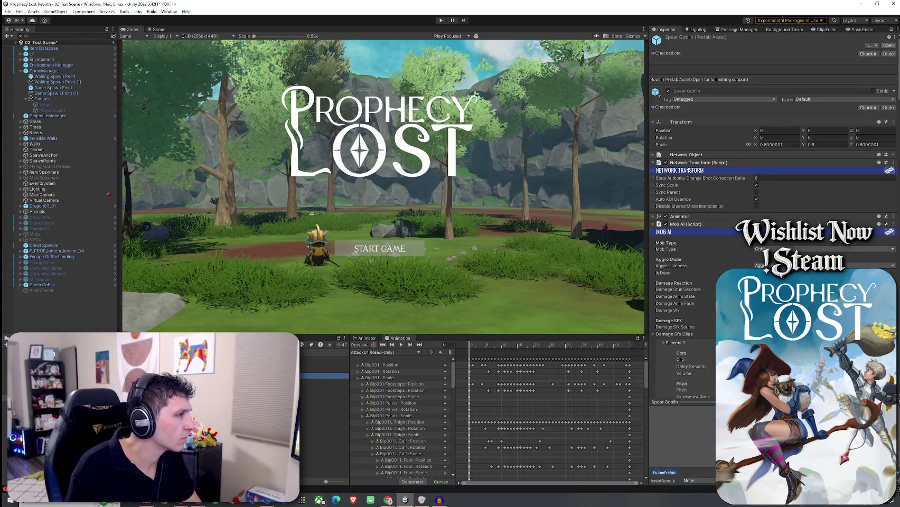
pyautogui.click(888, 46)
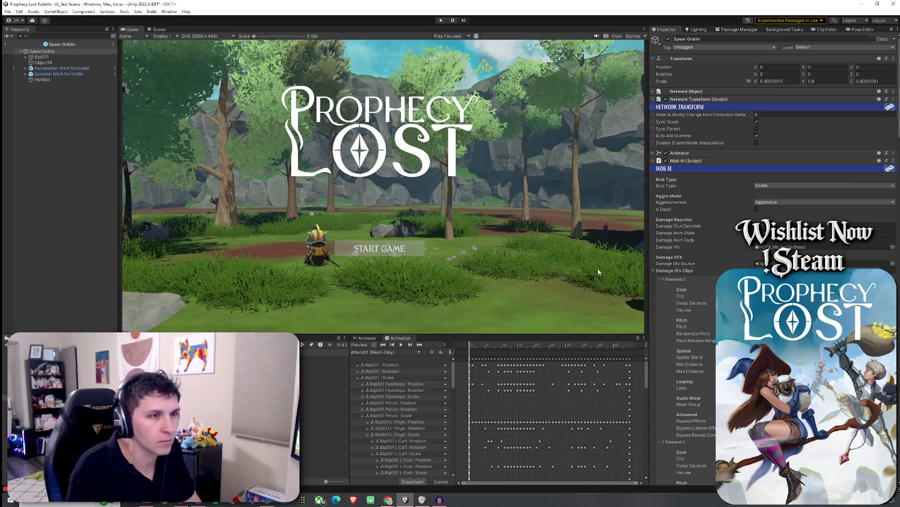
pyautogui.scroll(-3, 687, 211)
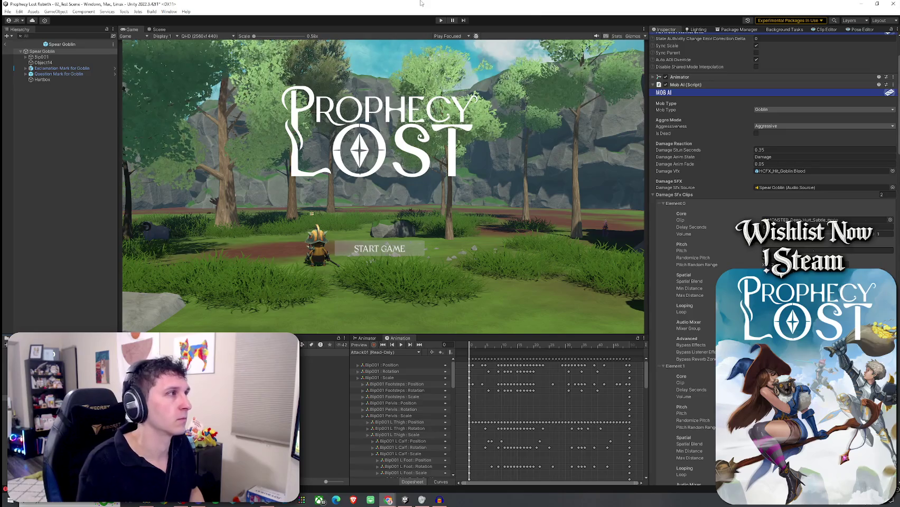
# Step: Save the prefab changes with File > Save and return to the test scene
pyautogui.click(8, 12)
pyautogui.click(307, 23)
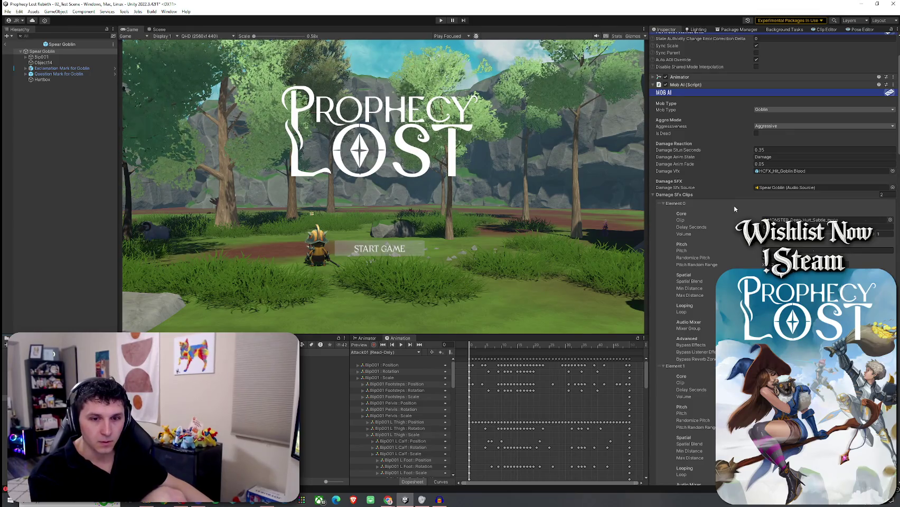
pyautogui.click(10, 11)
pyautogui.click(30, 46)
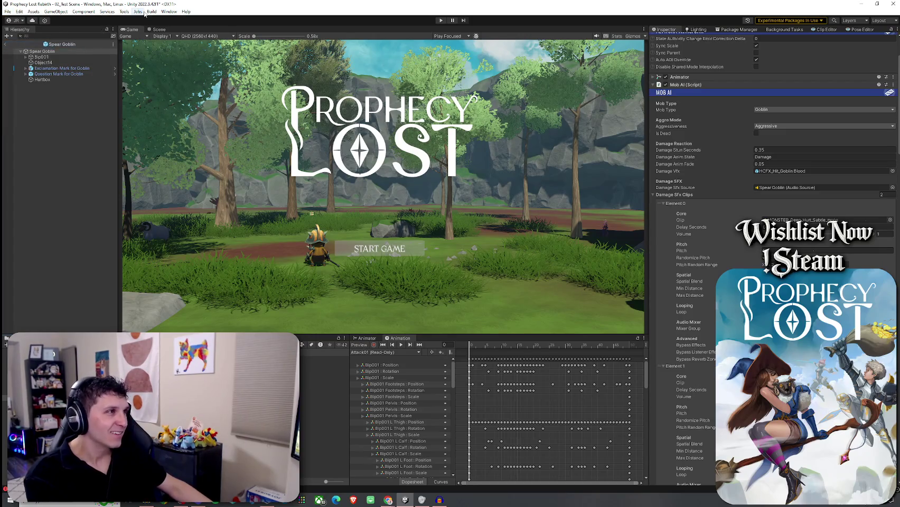
pyautogui.click(7, 45)
# Step: Save the test scene and select the GameManager object
pyautogui.click(8, 12)
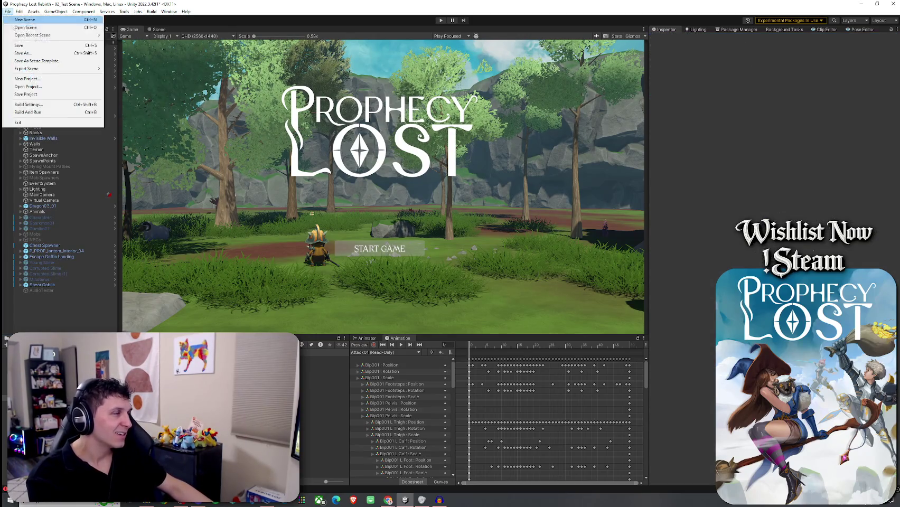
pyautogui.click(58, 46)
pyautogui.click(44, 70)
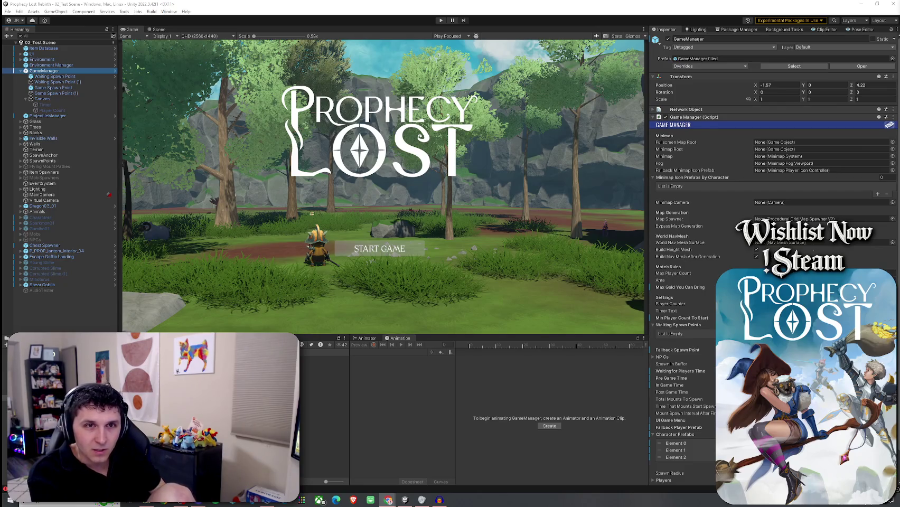
# Step: Restore and re-maximize the editor window, then switch to the browser
pyautogui.doubleClick(15, 4)
pyautogui.doubleClick(11, 6)
pyautogui.click(8, 11)
pyautogui.click(69, 9)
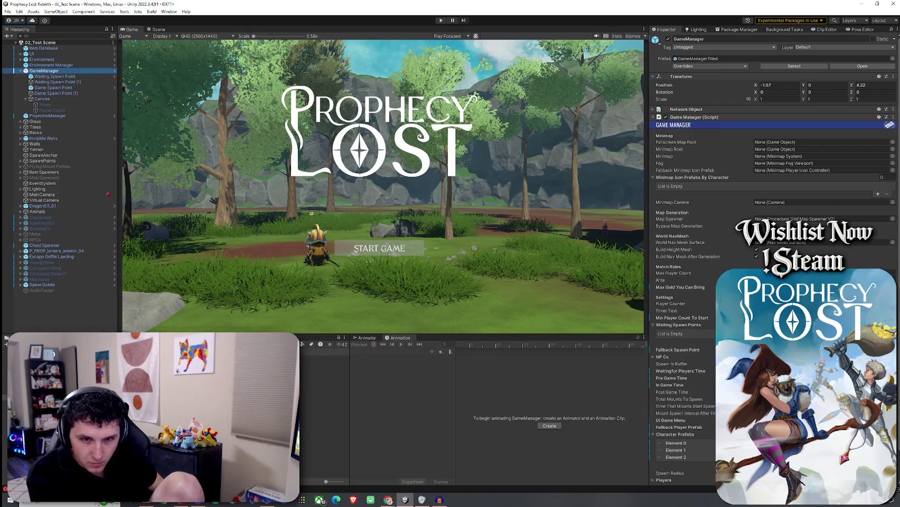
pyautogui.hotkey('alt', 'Tab')
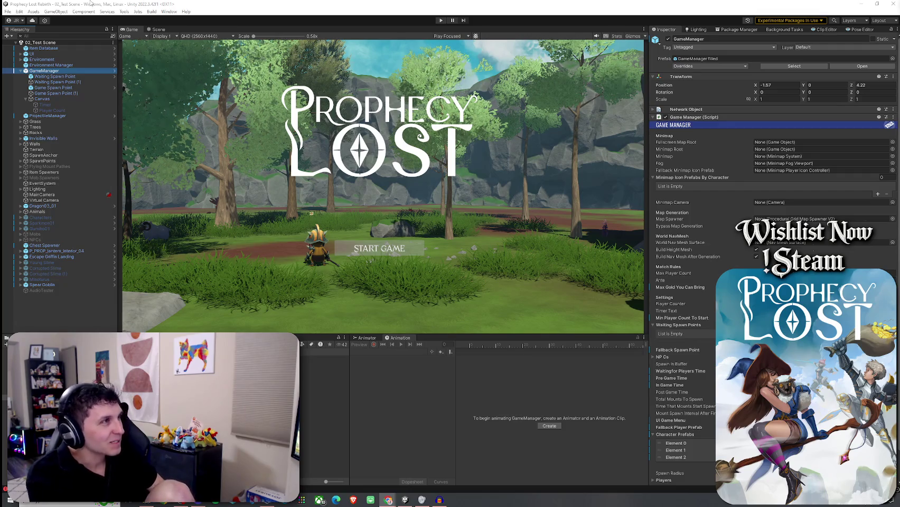
# Step: Save the scene again, collapse GameManager's children, and enter Play mode
pyautogui.click(8, 11)
pyautogui.click(28, 46)
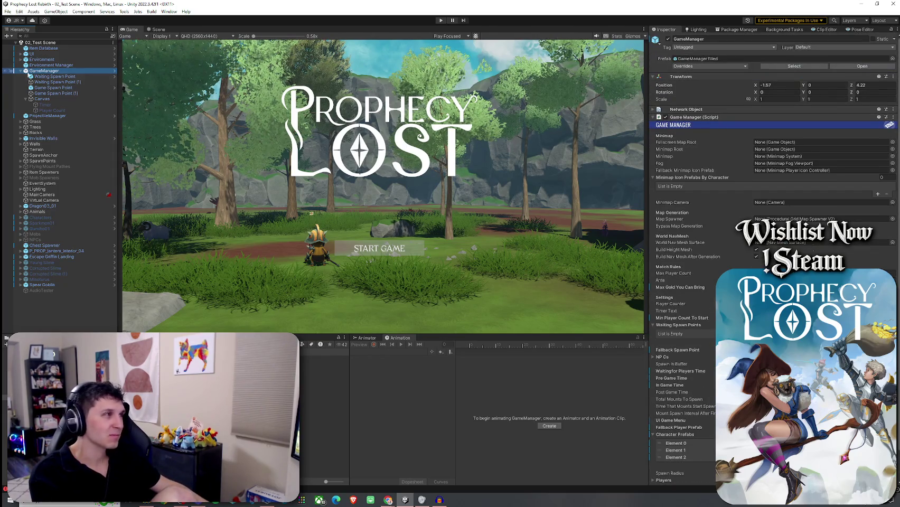
pyautogui.click(22, 72)
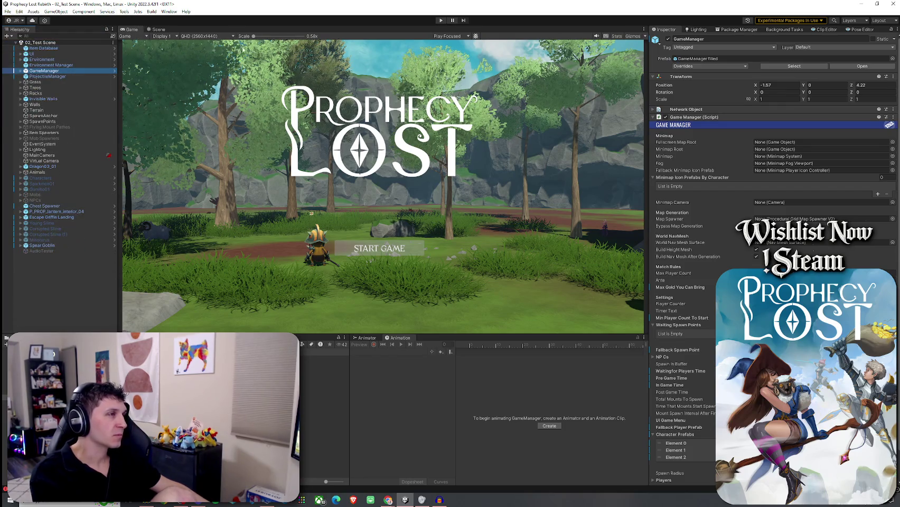
pyautogui.click(441, 20)
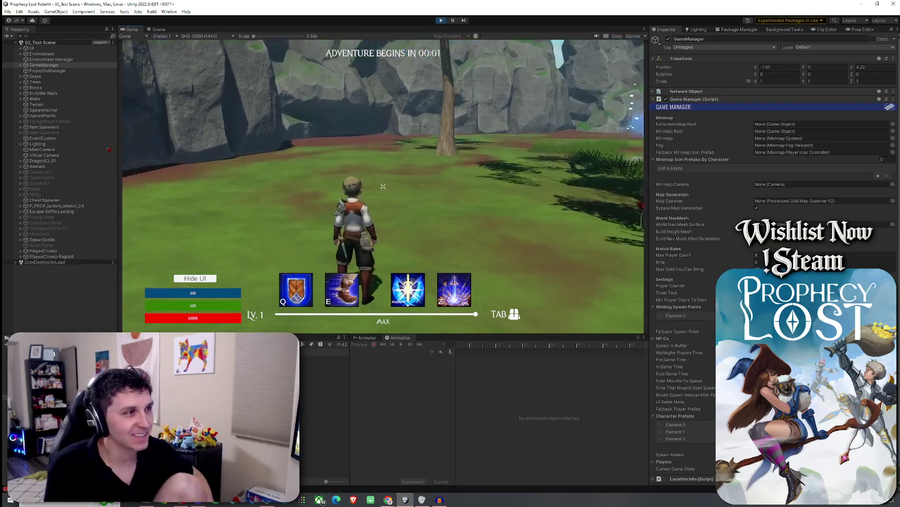
# Step: Collect the sword and shield, check the inventory, and attack the first goblin
pyautogui.press('w')
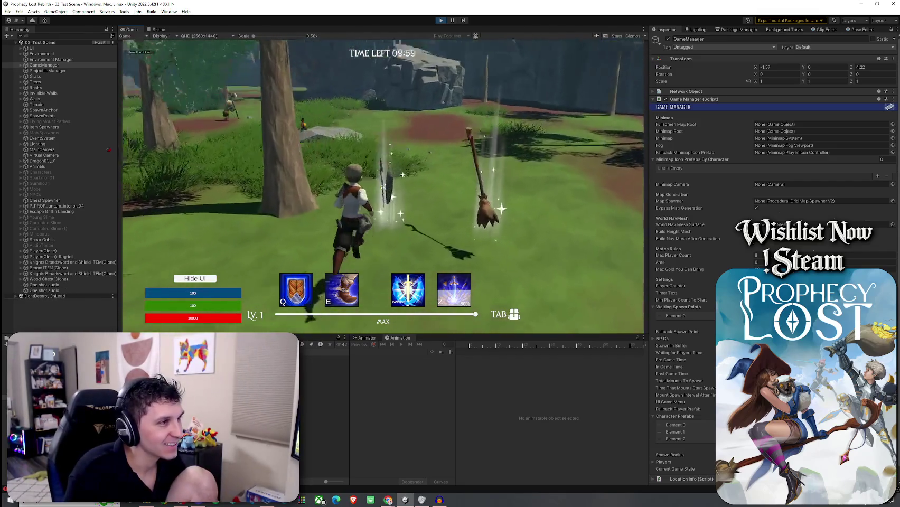
pyautogui.press('Tab')
pyautogui.press('Tab')
pyautogui.press('Tab')
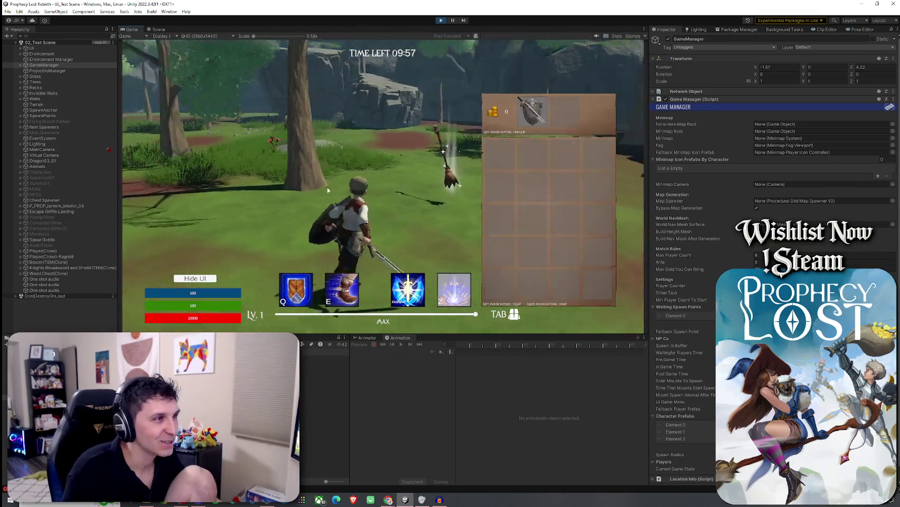
pyautogui.press('Tab')
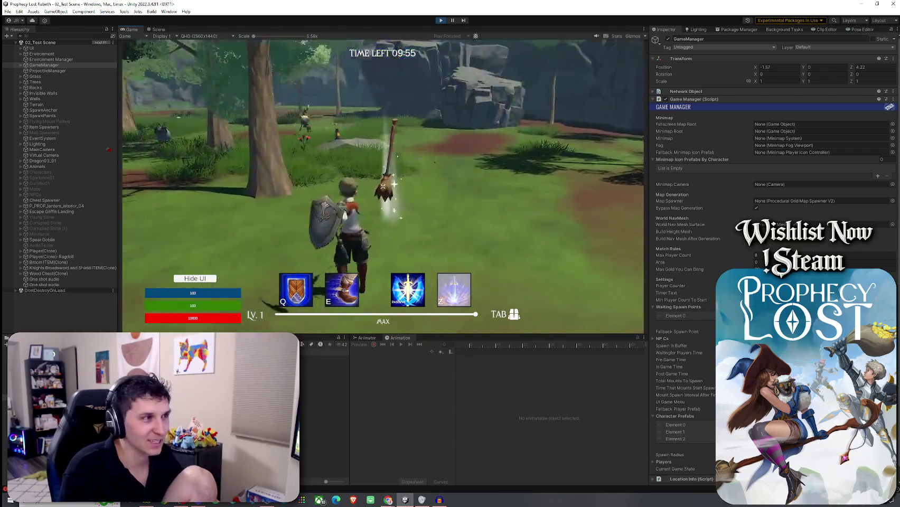
pyautogui.click(383, 186)
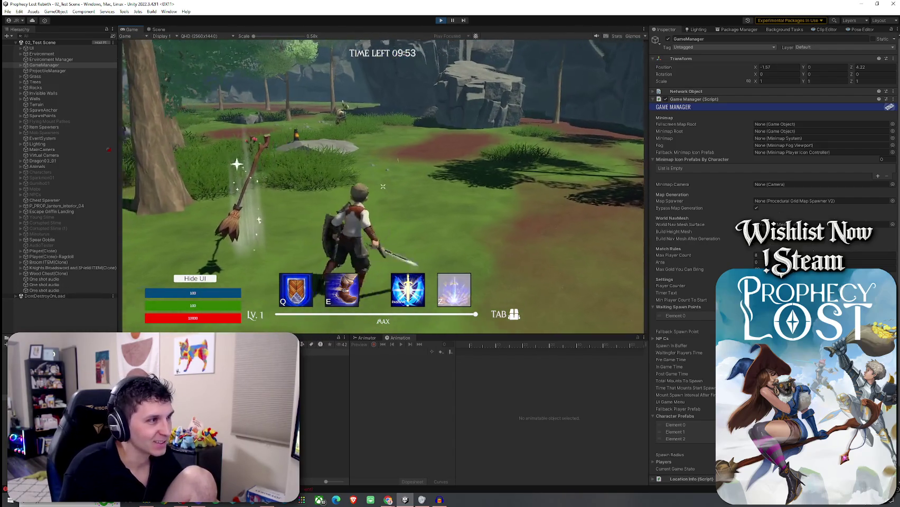
pyautogui.click(383, 186)
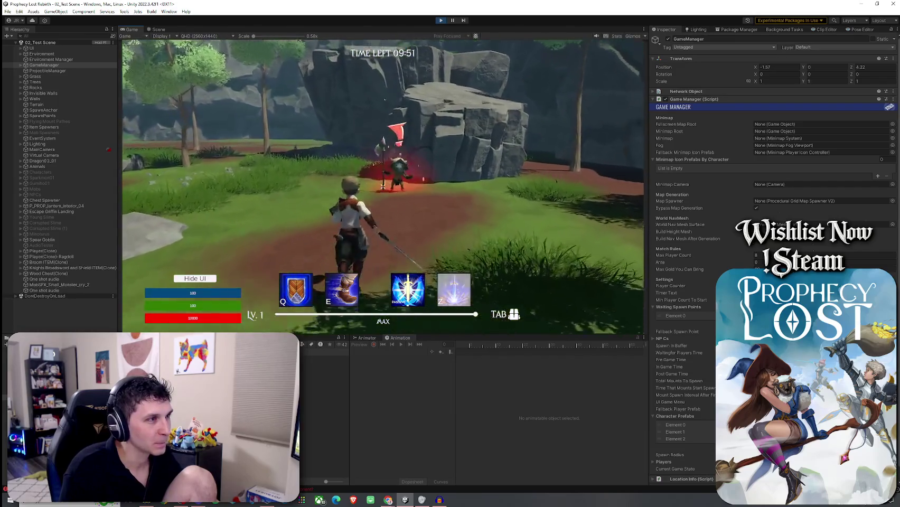
pyautogui.click(383, 186)
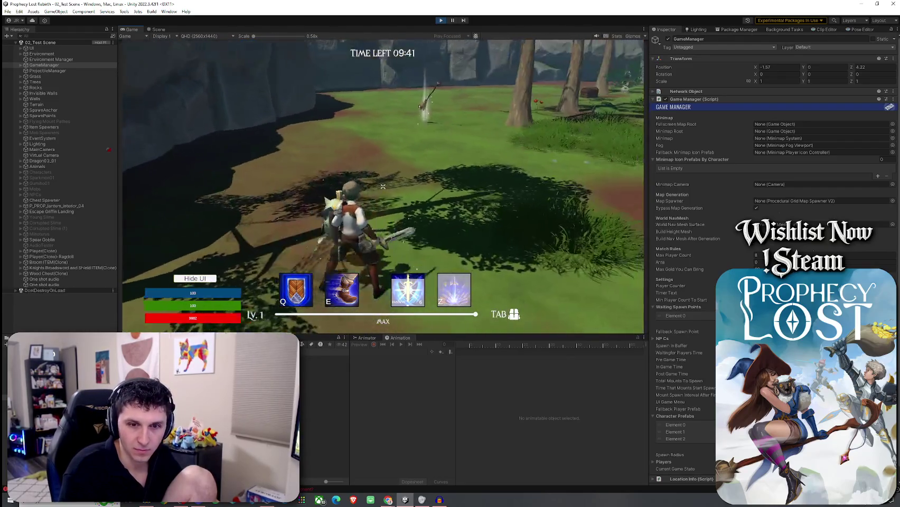
pyautogui.click(383, 186)
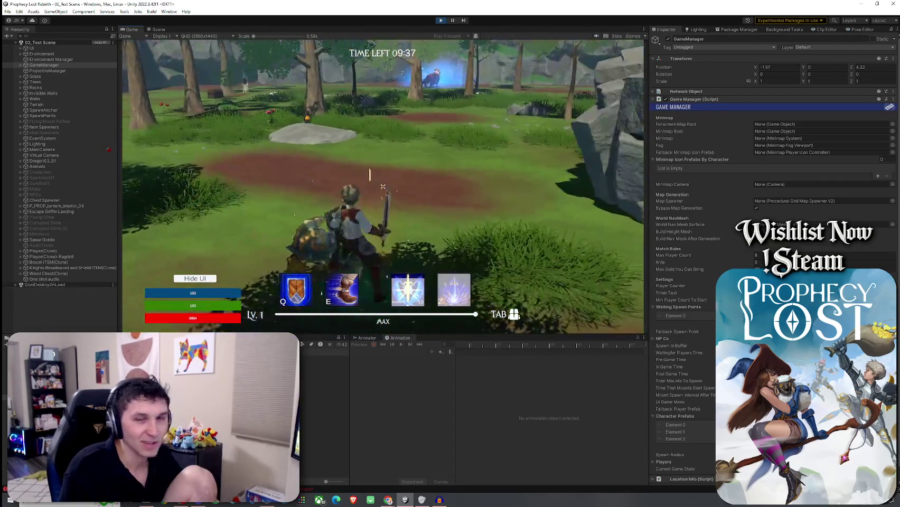
# Step: Chase the goblin by the rock and hit it with slashes and an earth spike
pyautogui.press('w')
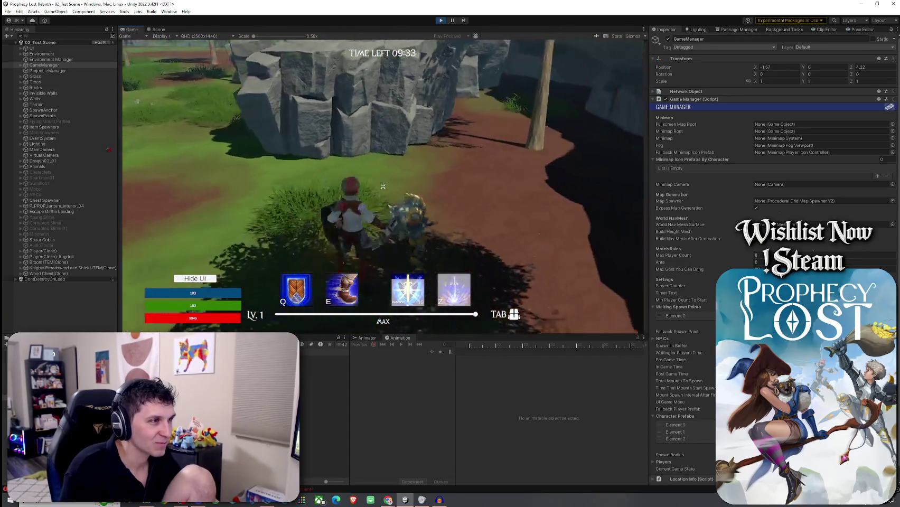
pyautogui.click(383, 186)
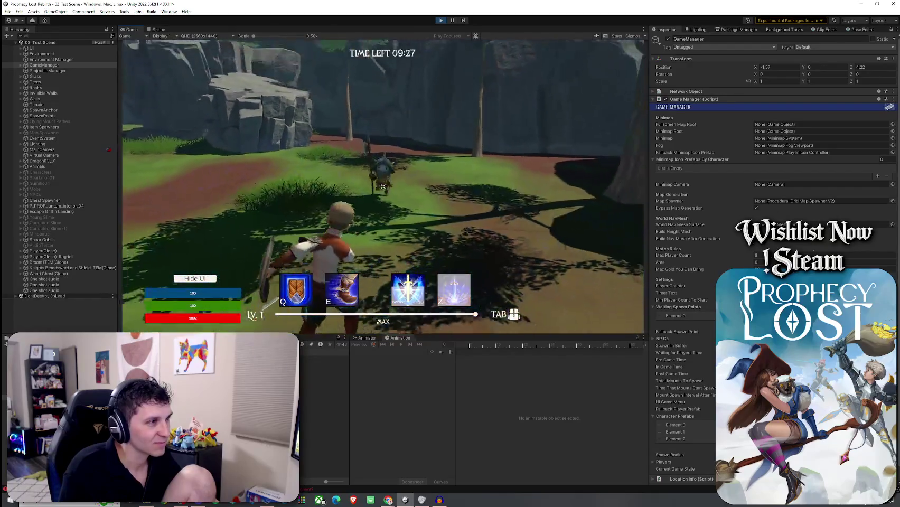
pyautogui.press('w')
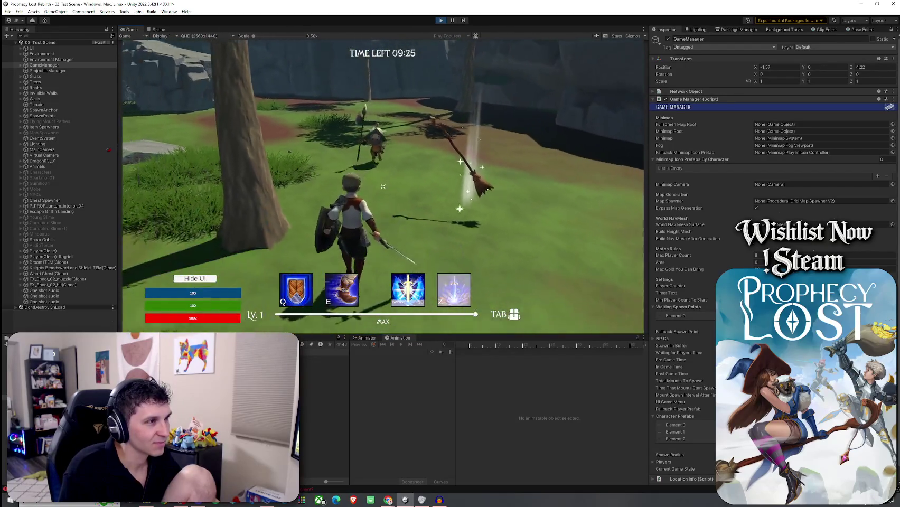
pyautogui.click(383, 186)
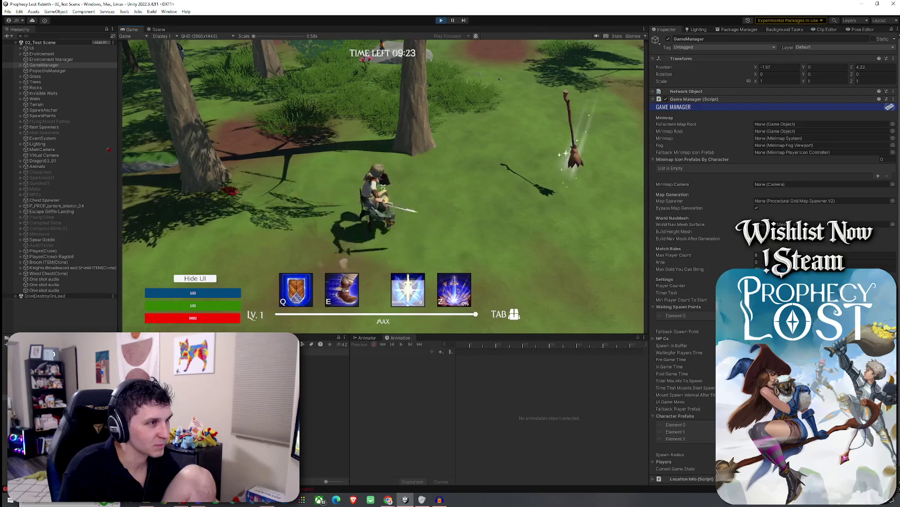
pyautogui.click(383, 187)
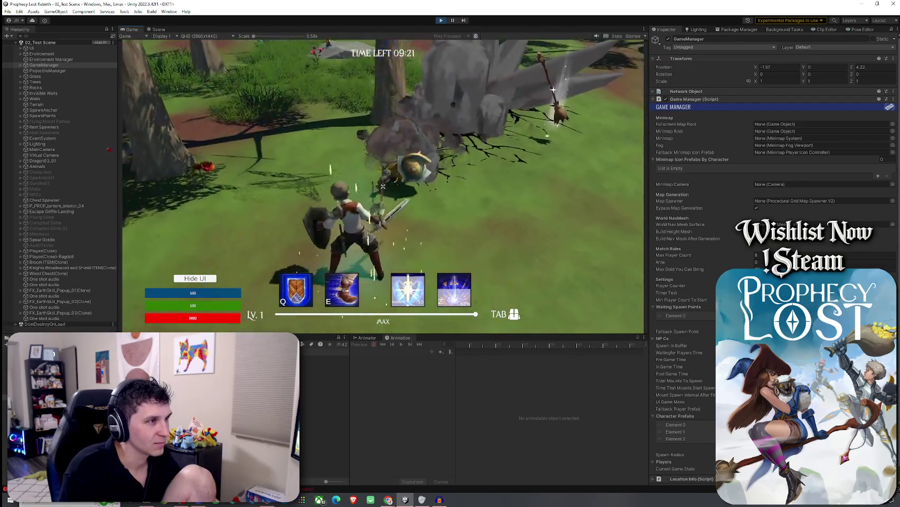
pyautogui.click(383, 187)
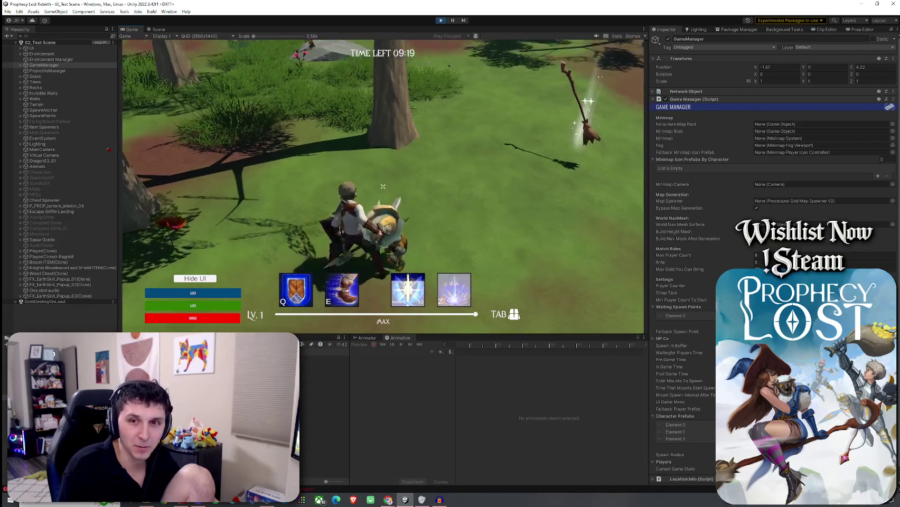
pyautogui.click(383, 186)
pyautogui.click(383, 186)
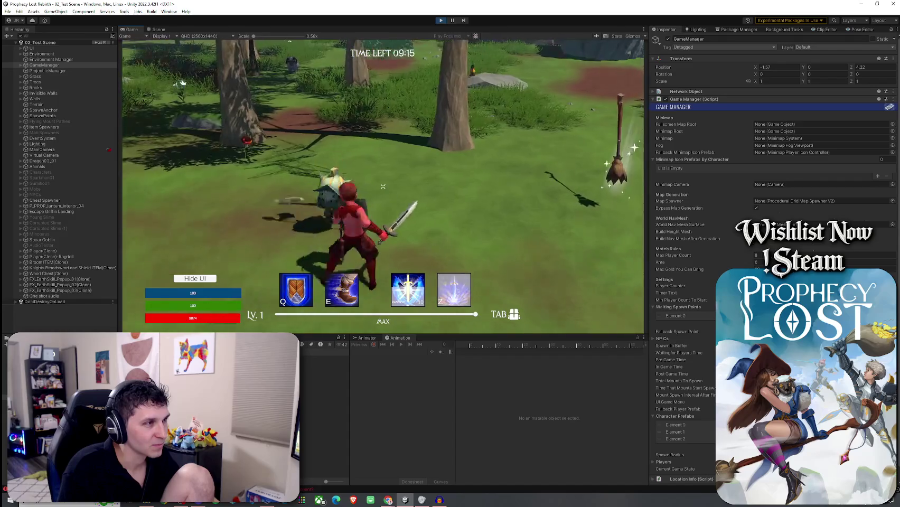
pyautogui.click(383, 186)
# Step: Swap to dual shields for a strike, switch back to the sword, and stop Play mode
pyautogui.press('2')
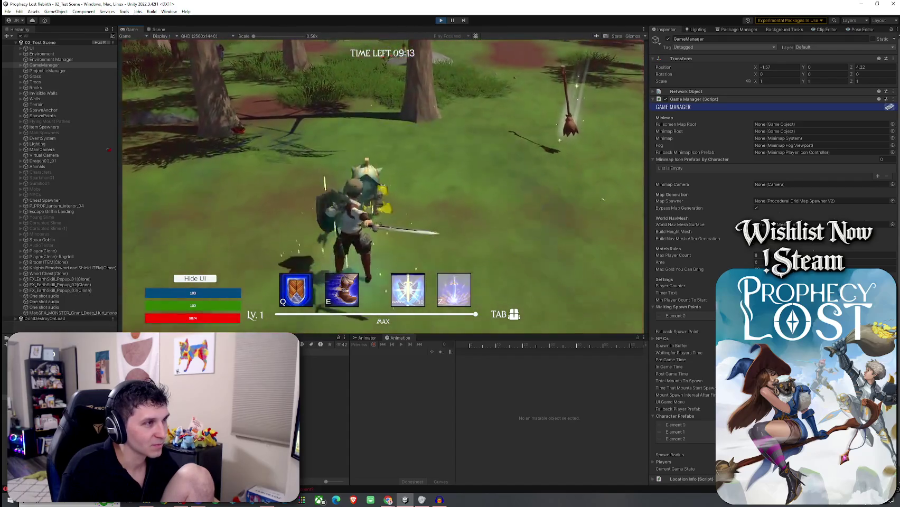
pyautogui.click(383, 186)
pyautogui.press('1')
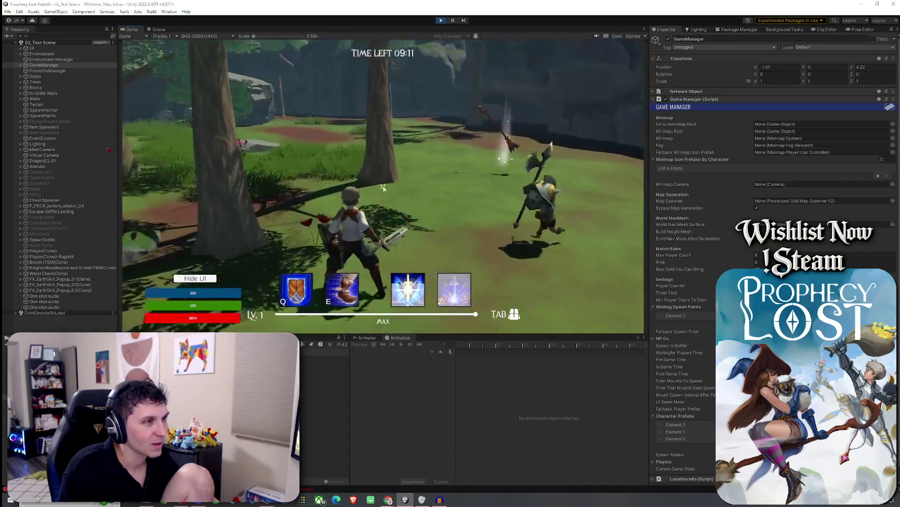
pyautogui.hotkey('ctrl', 'p')
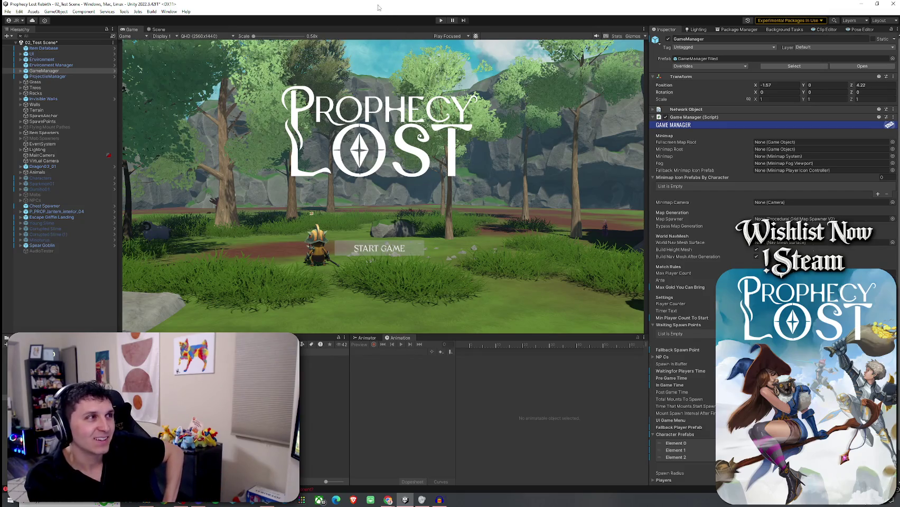
# Step: Save the test scene and clear the 42 Console messages
pyautogui.click(14, 8)
pyautogui.click(21, 46)
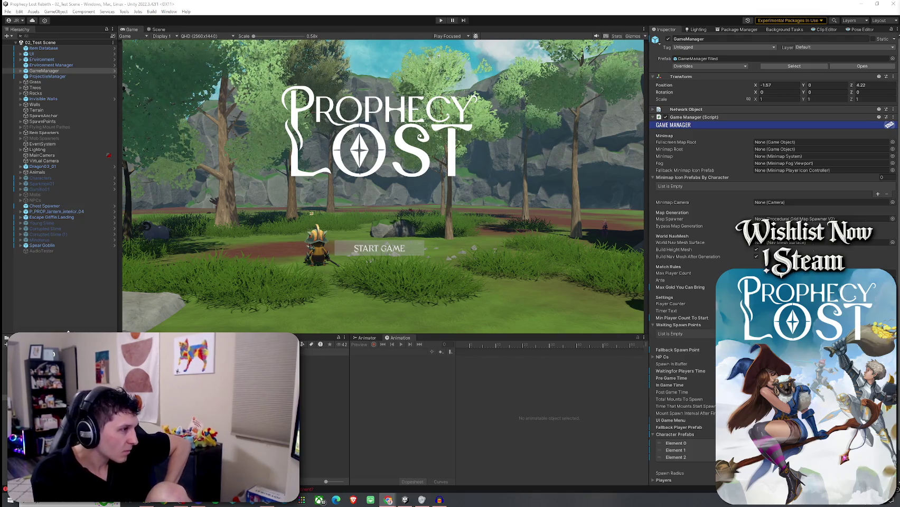
pyautogui.click(7, 344)
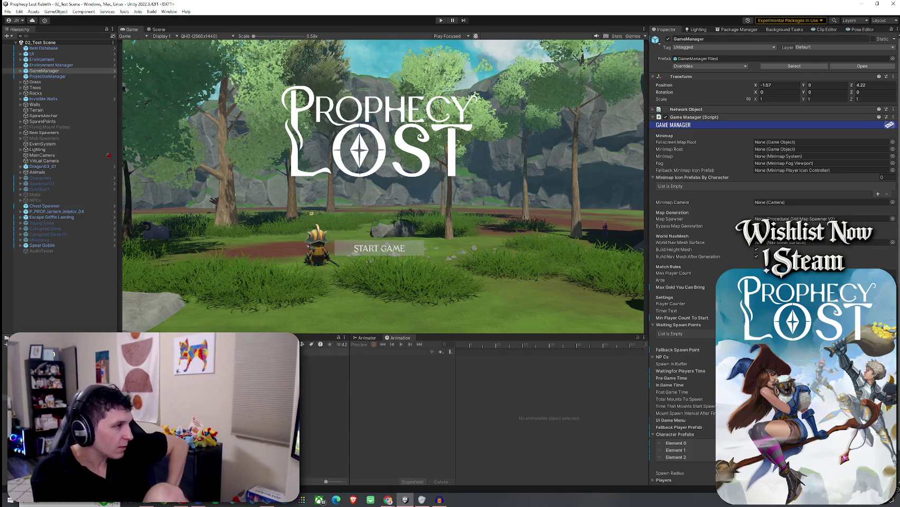
# Step: Save the scene once more and select the Spear Goblin in the Hierarchy
pyautogui.click(7, 11)
pyautogui.click(27, 46)
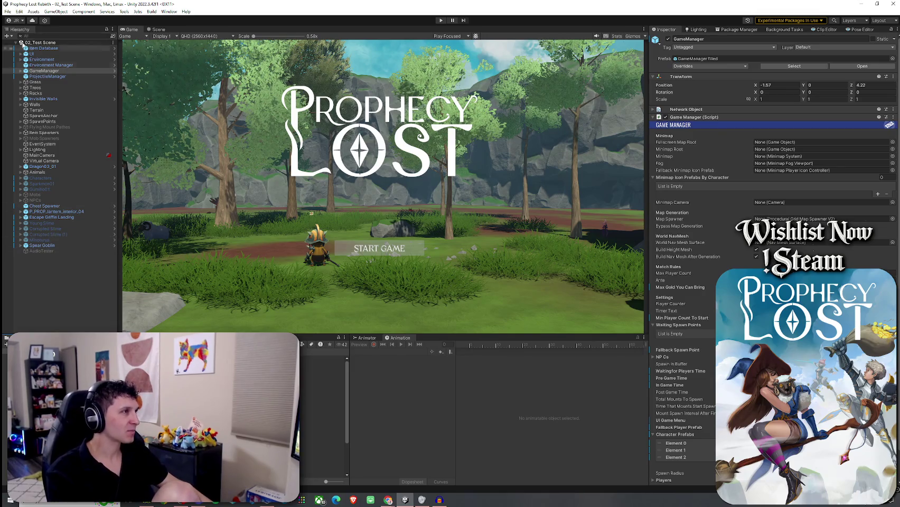
pyautogui.click(7, 11)
pyautogui.click(21, 45)
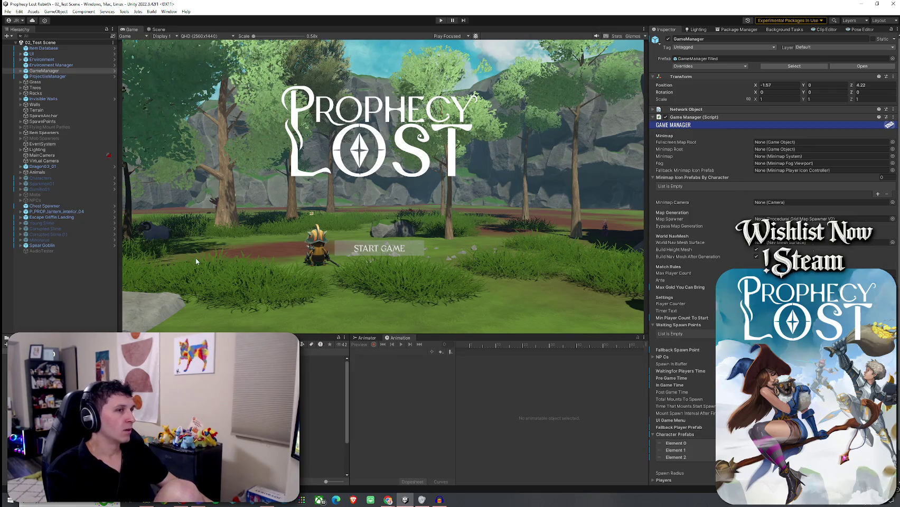
pyautogui.click(66, 245)
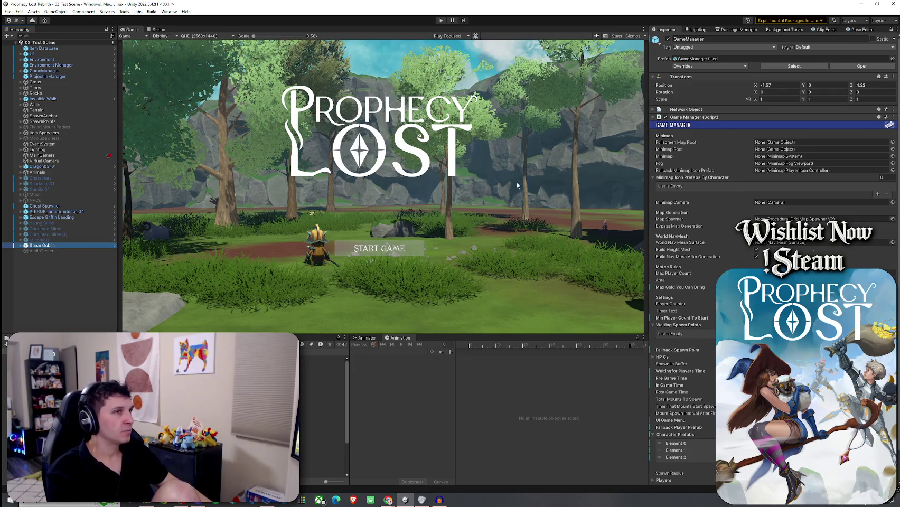
# Step: Review the Spear Goblin's Overrides, then open its prefab through Prefab > Select Asset
pyautogui.click(711, 66)
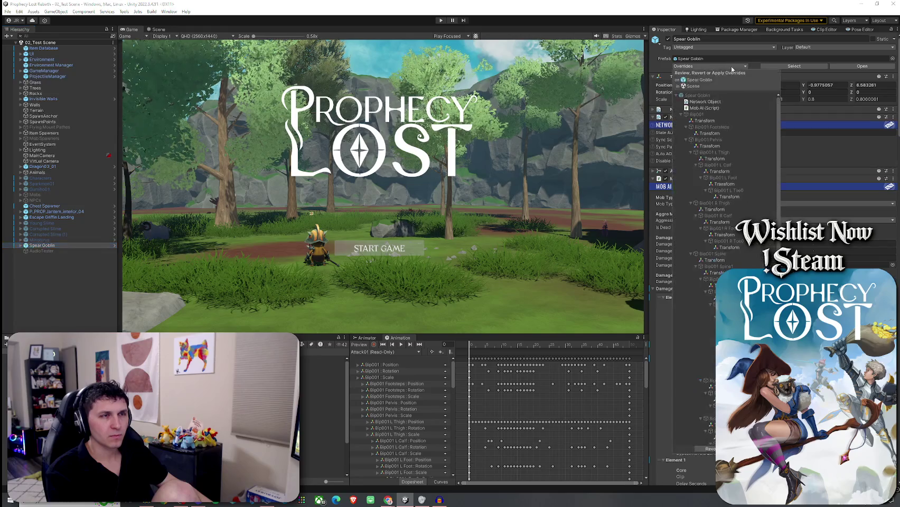
pyautogui.click(681, 115)
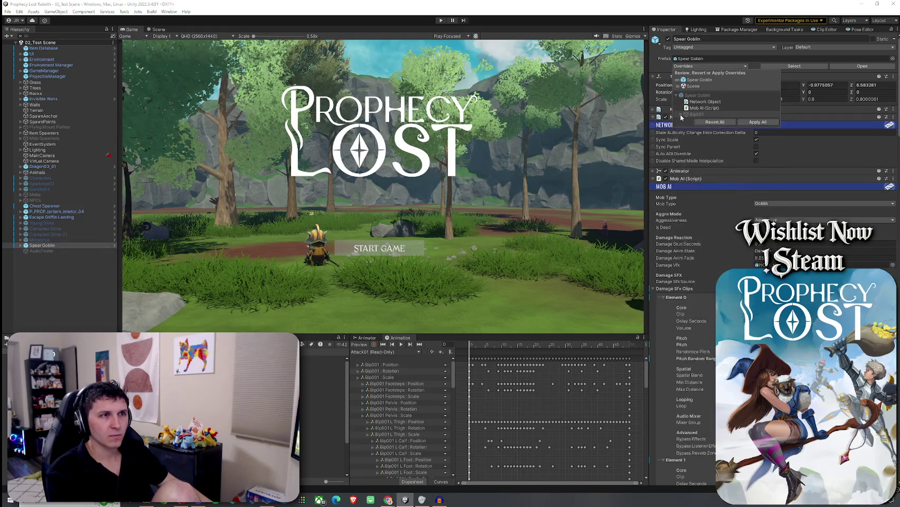
pyautogui.click(213, 245)
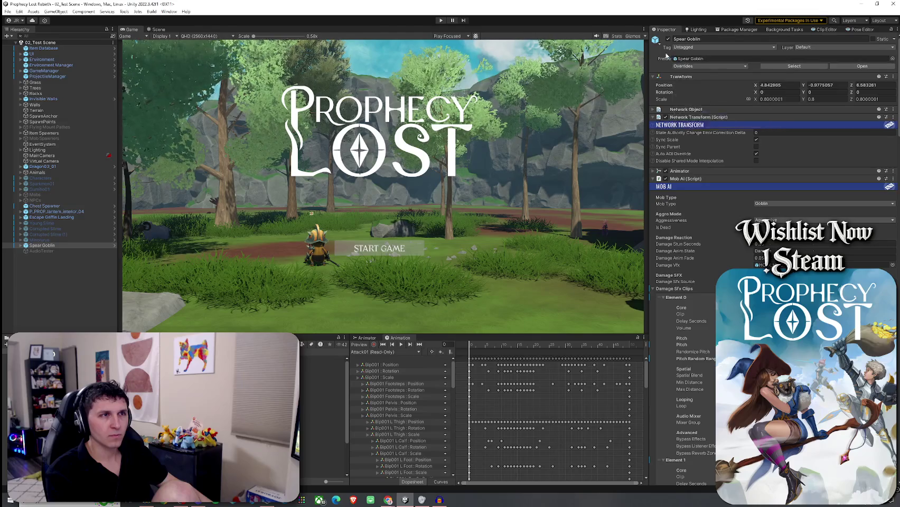
pyautogui.rightClick(87, 246)
pyautogui.moveTo(122, 274)
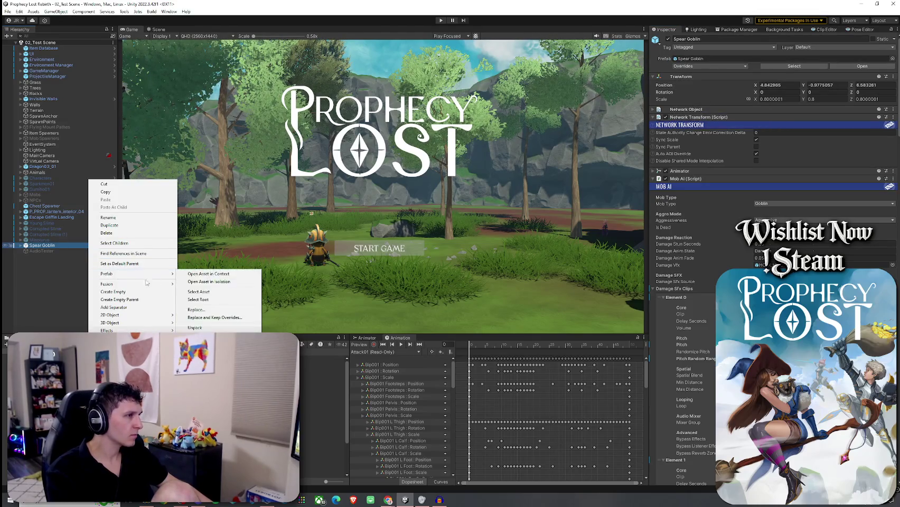
pyautogui.click(198, 292)
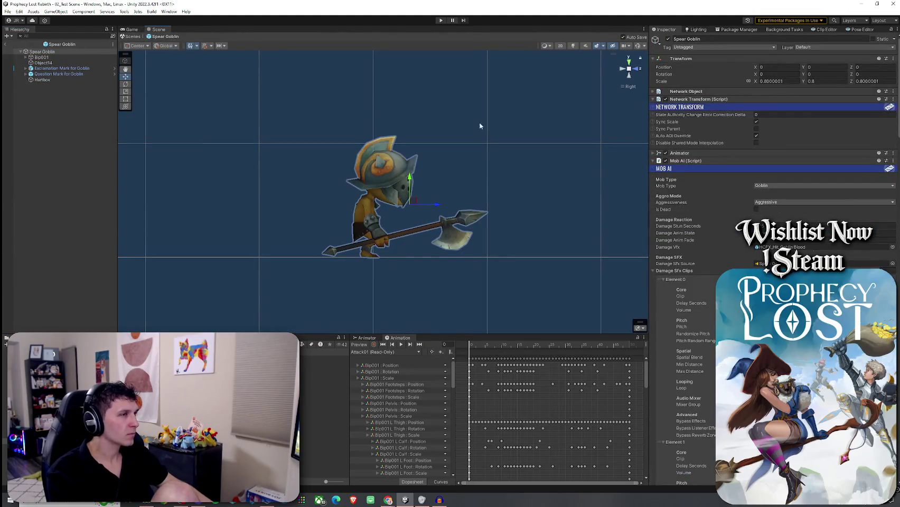
# Step: View the goblin prefab from the front and scroll through its Mob AI sound settings
pyautogui.click(636, 72)
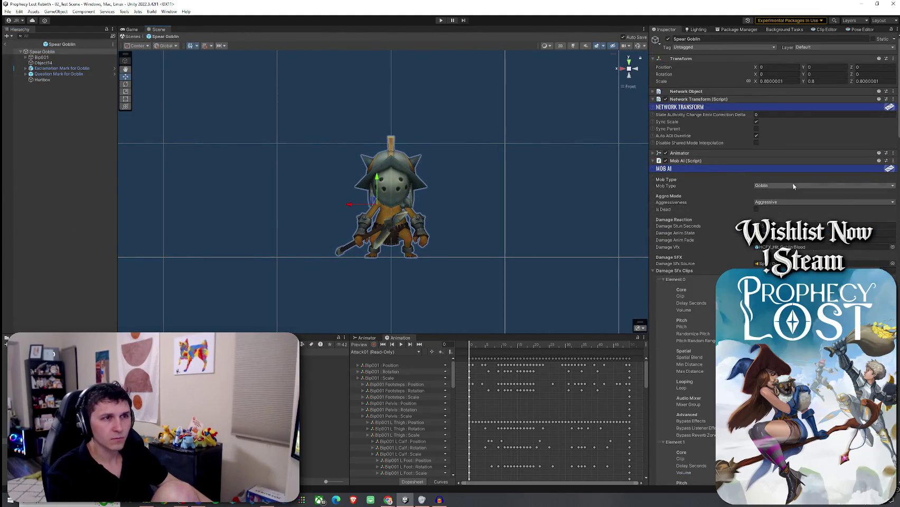
pyautogui.scroll(-5, 698, 206)
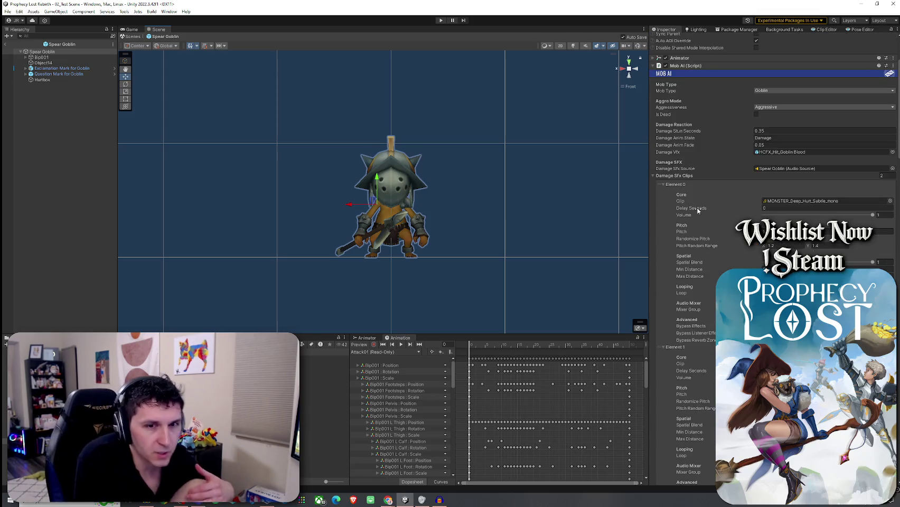
pyautogui.scroll(-5, 697, 211)
pyautogui.scroll(-10, 698, 207)
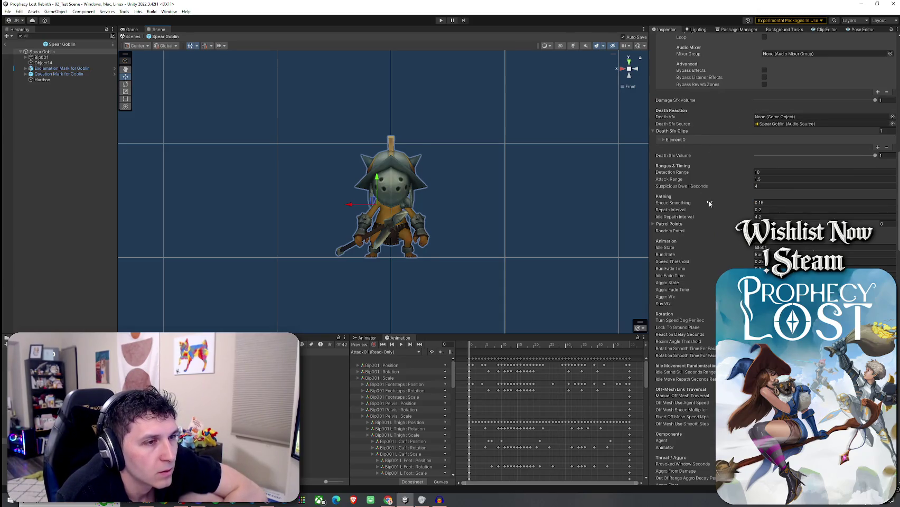
pyautogui.scroll(10, 708, 201)
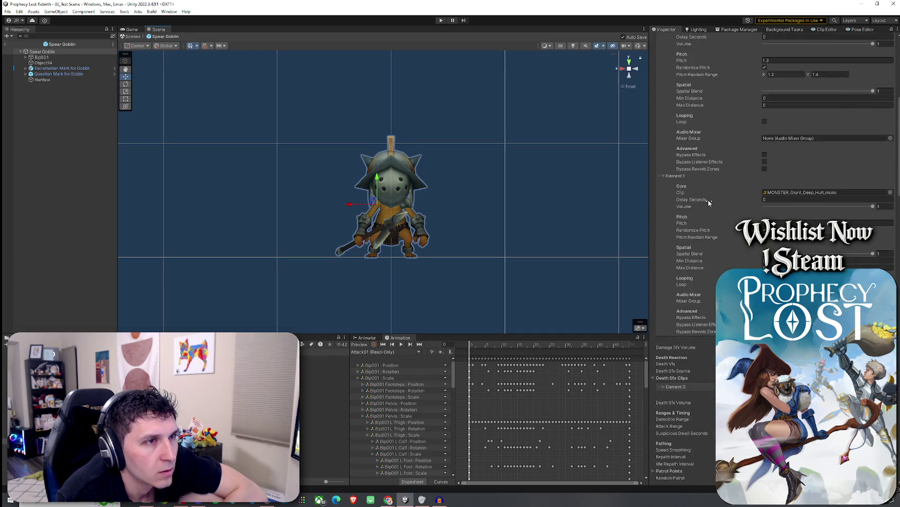
pyautogui.scroll(3, 708, 201)
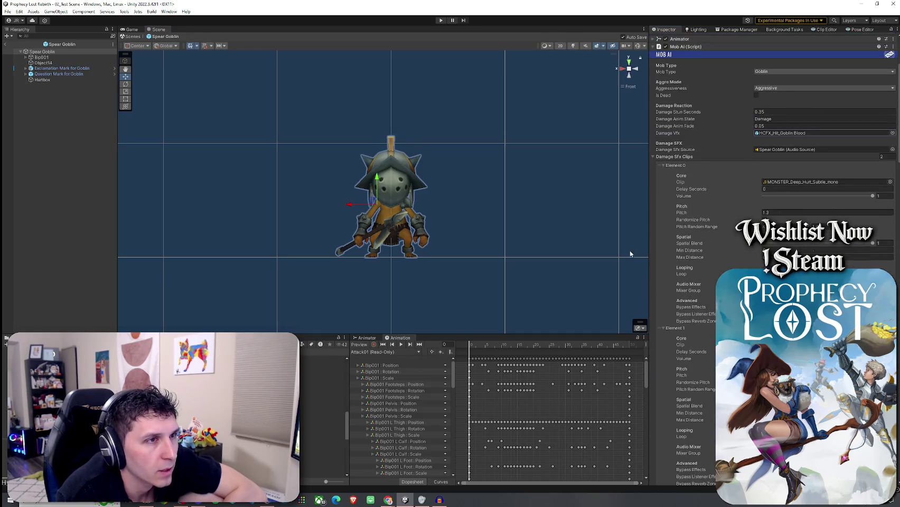
pyautogui.scroll(-10, 687, 249)
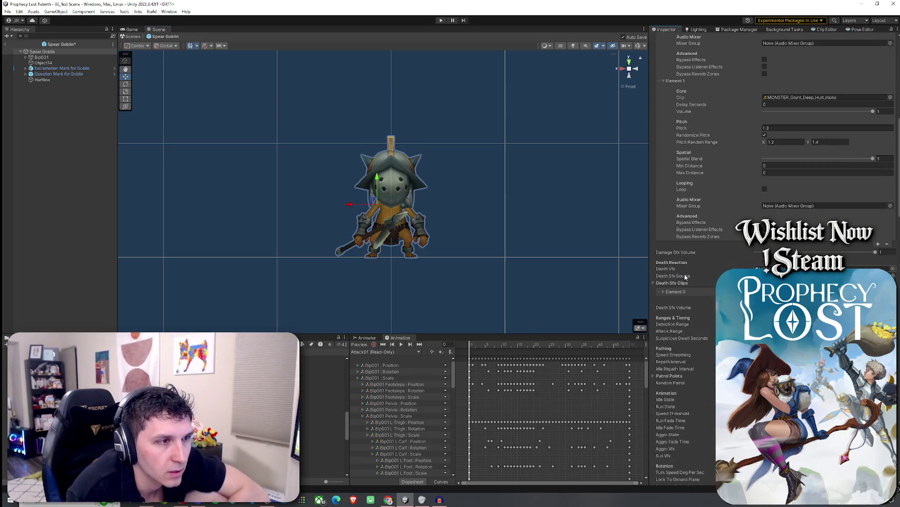
pyautogui.scroll(-5, 676, 221)
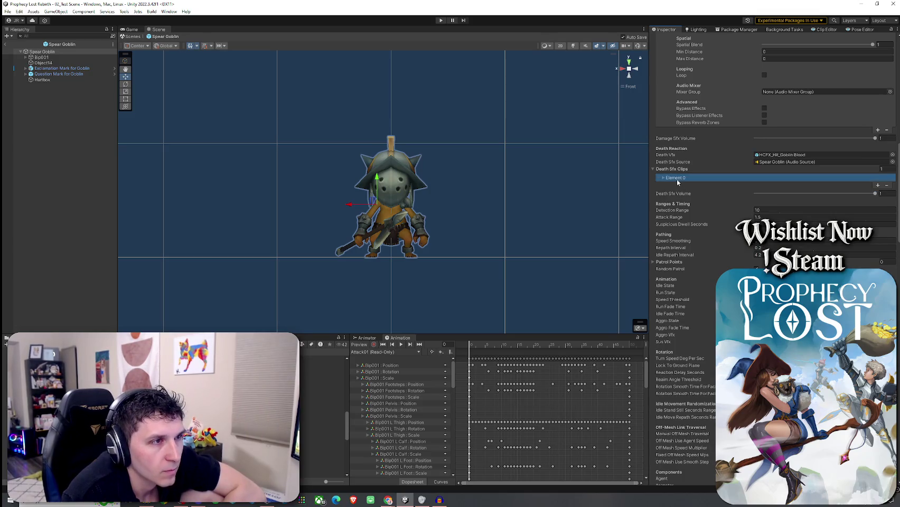
# Step: Check the first Death Sfx clip entry, review the Aggro Sound, and exit prefab mode
pyautogui.click(663, 177)
pyautogui.click(663, 177)
pyautogui.scroll(-15, 691, 224)
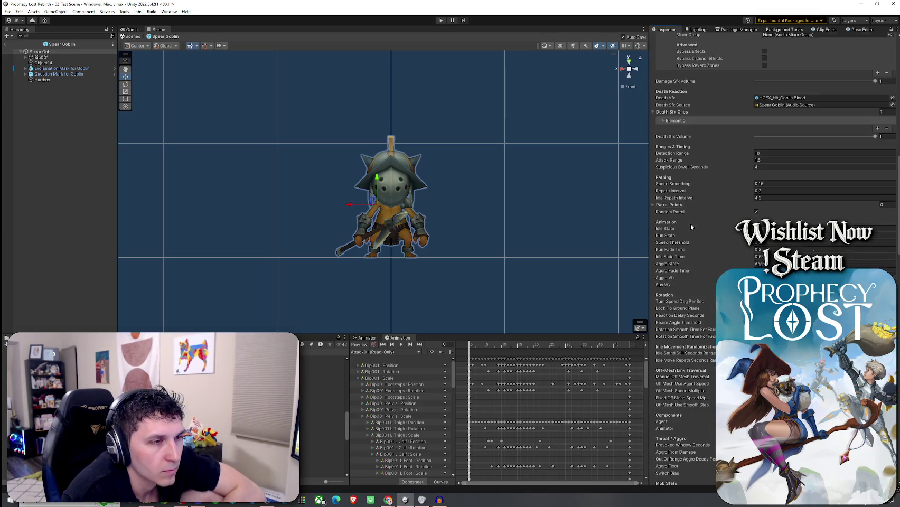
pyautogui.scroll(-5, 691, 226)
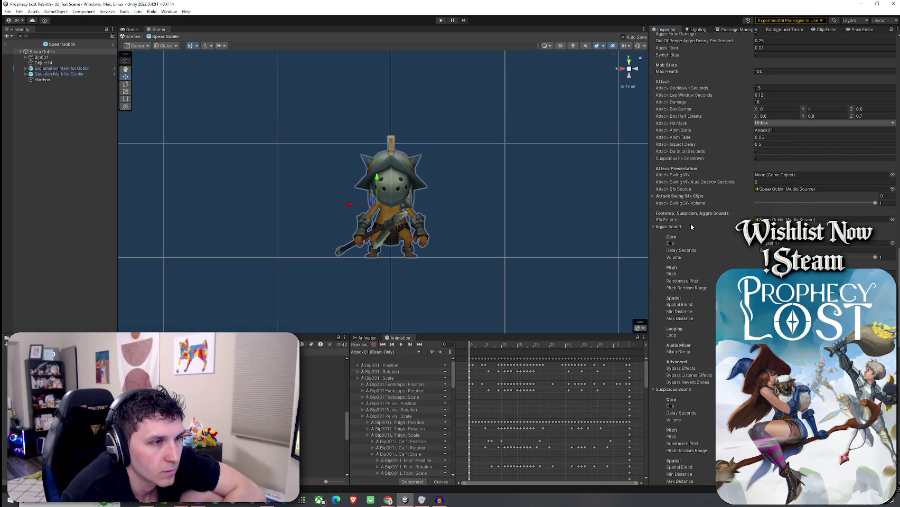
pyautogui.scroll(-6, 692, 226)
pyautogui.click(6, 45)
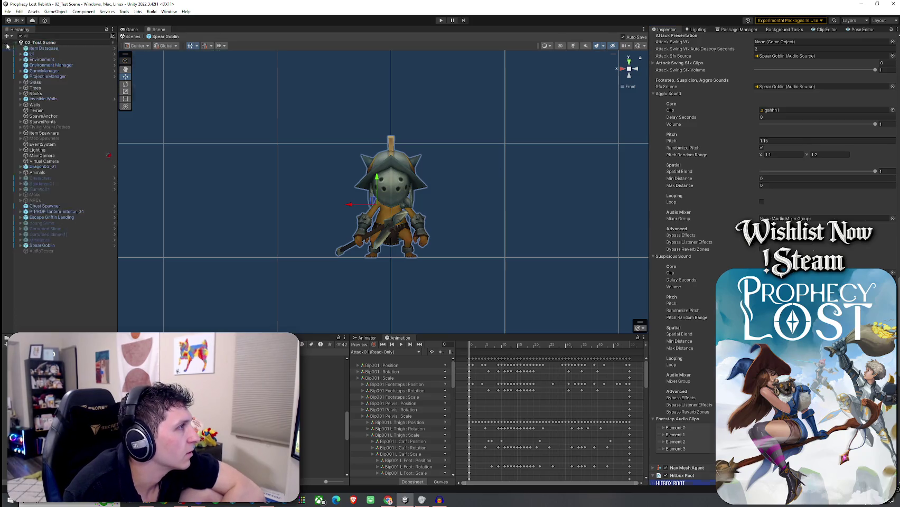
# Step: Select the placed Spear Goblin and scroll through its Mob AI (Goblin, Aggressive)
pyautogui.click(42, 245)
pyautogui.scroll(-5, 713, 285)
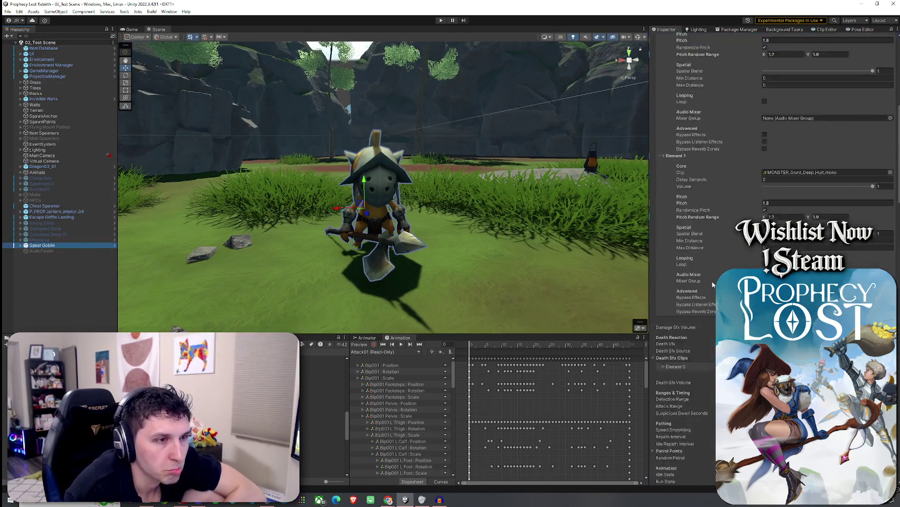
pyautogui.scroll(-3, 712, 285)
pyautogui.scroll(-9, 713, 286)
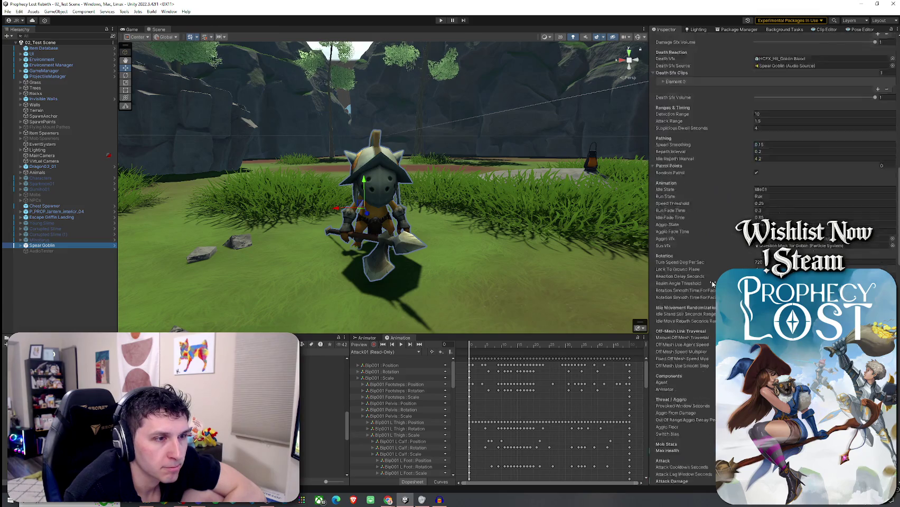
pyautogui.scroll(-10, 712, 284)
pyautogui.scroll(-7, 713, 286)
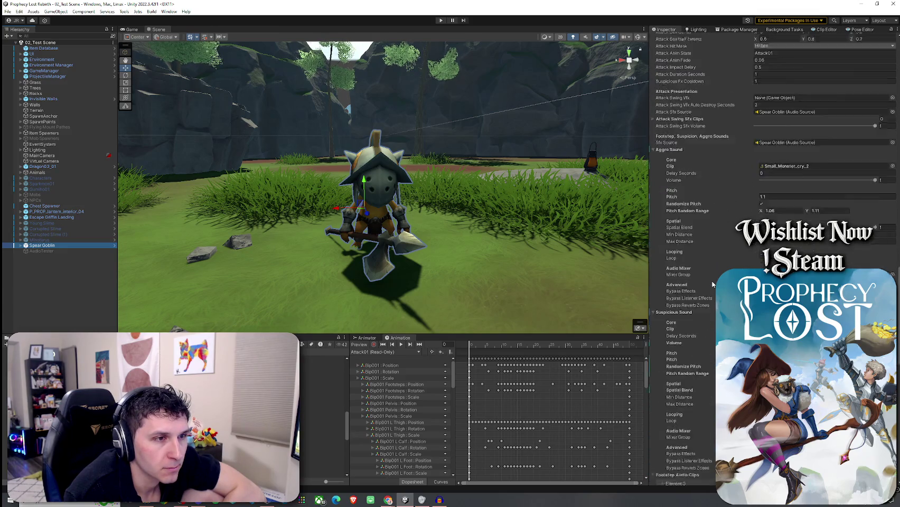
pyautogui.scroll(20, 694, 300)
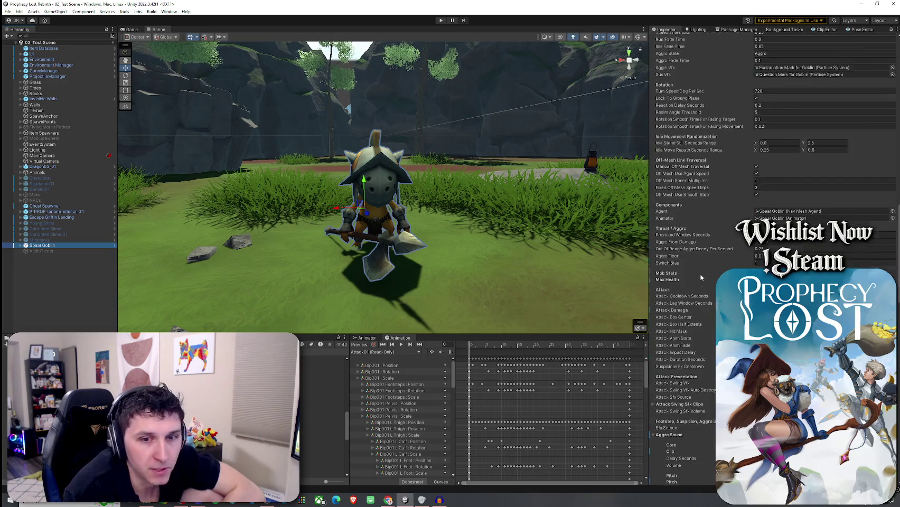
pyautogui.scroll(10, 700, 274)
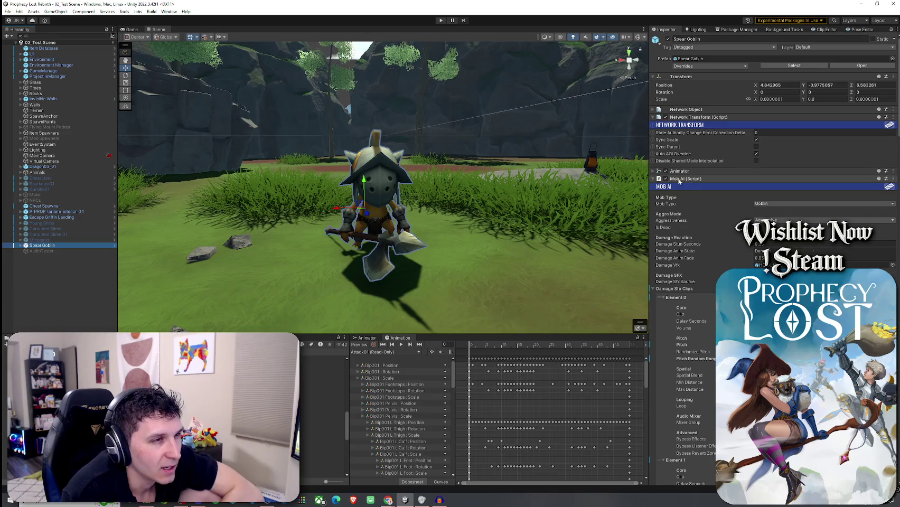
# Step: Open the Spear Goblin instance's Overrides list and act on the overridden components
pyautogui.click(709, 66)
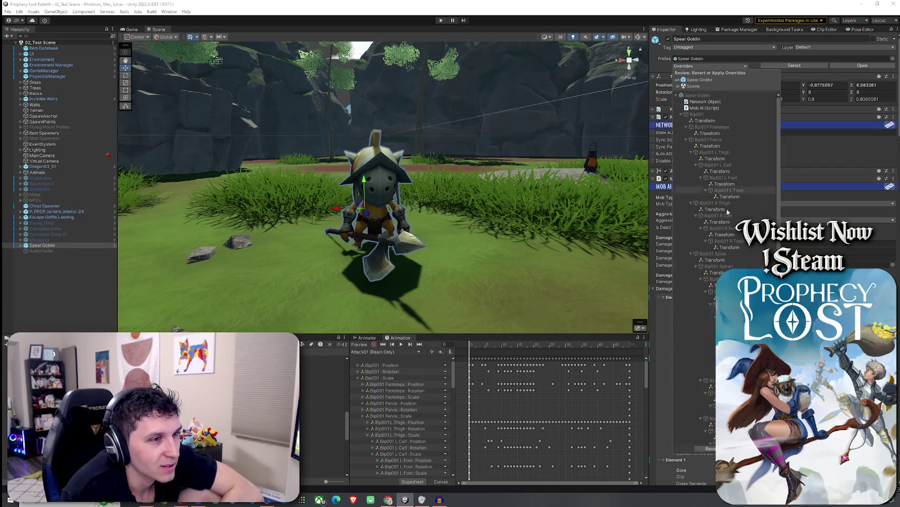
pyautogui.click(624, 361)
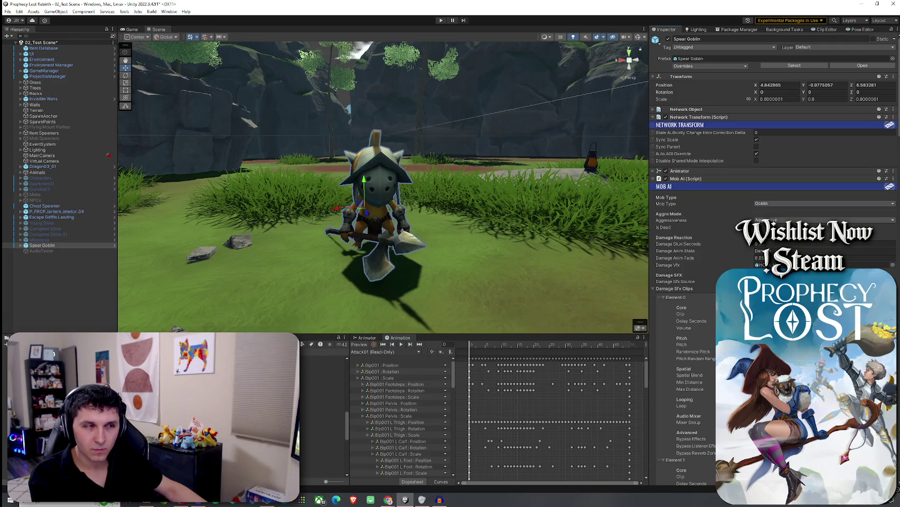
# Step: Collapse the Damage Sfx Clips list and save the test scene
pyautogui.click(674, 289)
pyautogui.scroll(-10, 684, 356)
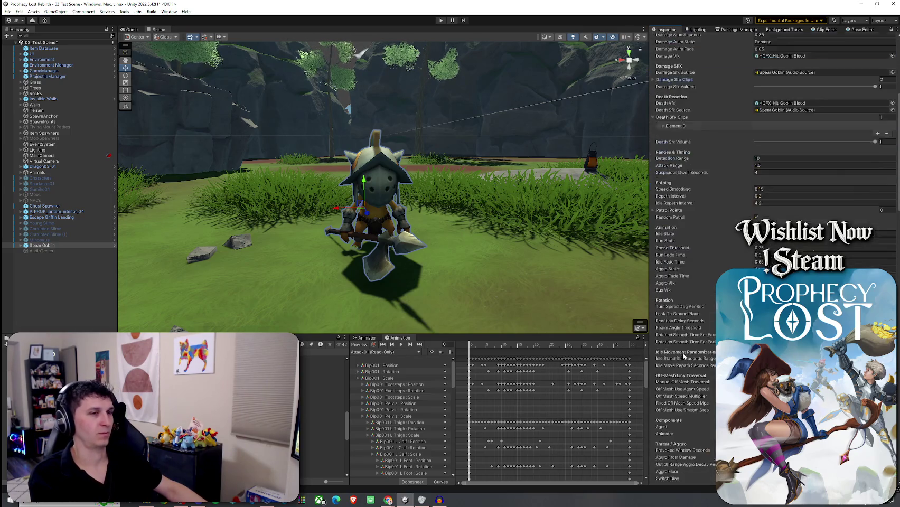
pyautogui.scroll(-3, 683, 356)
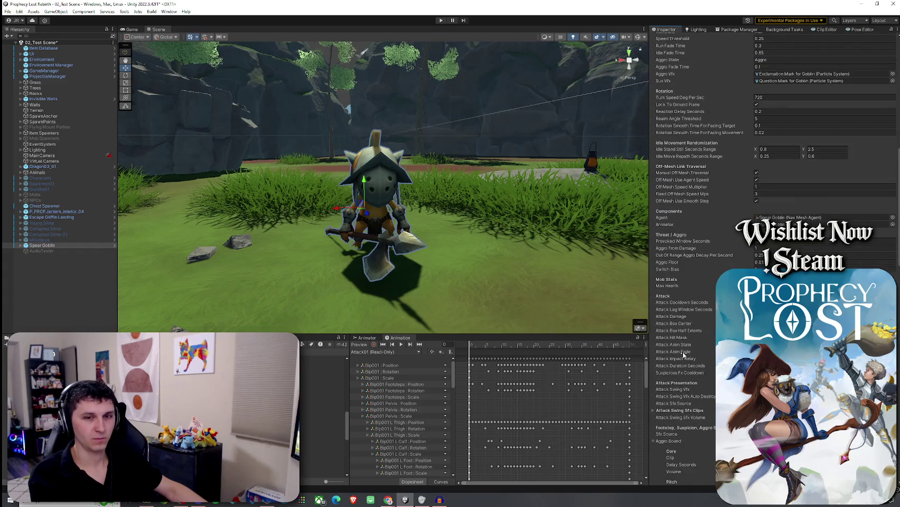
pyautogui.scroll(-15, 684, 353)
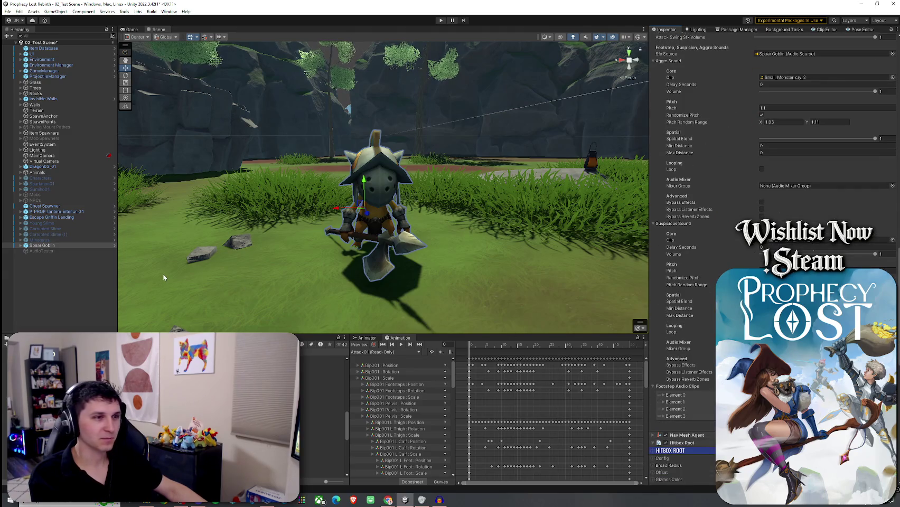
pyautogui.click(9, 11)
pyautogui.click(24, 47)
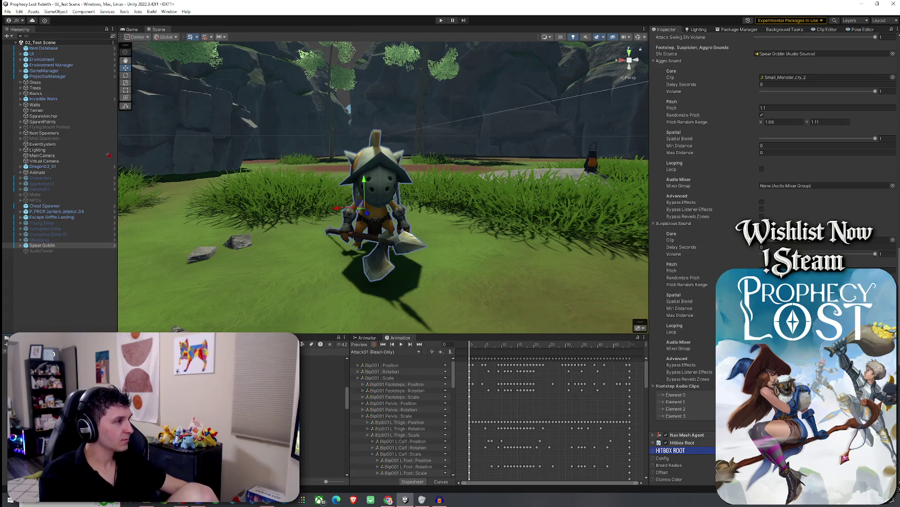
# Step: Apply all of the Spear Goblin instance's overrides to its prefab
pyautogui.scroll(10, 692, 196)
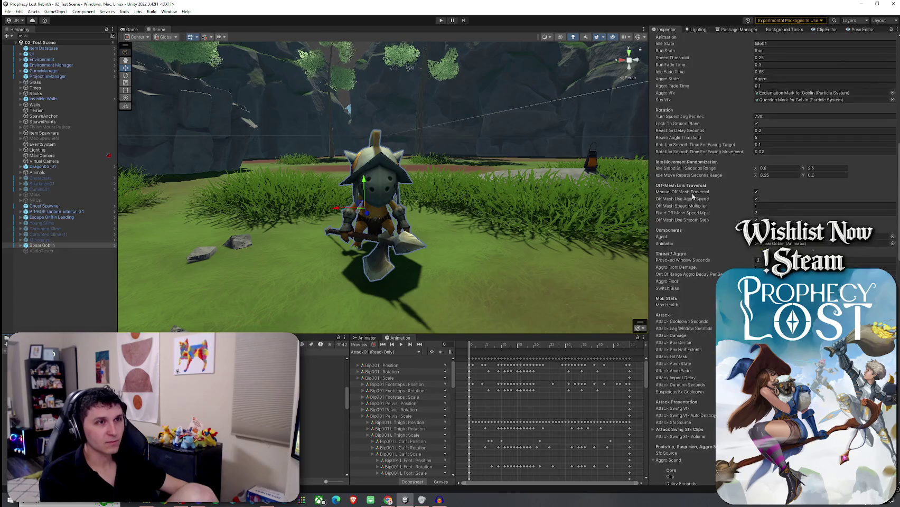
pyautogui.scroll(15, 693, 196)
pyautogui.scroll(2, 689, 194)
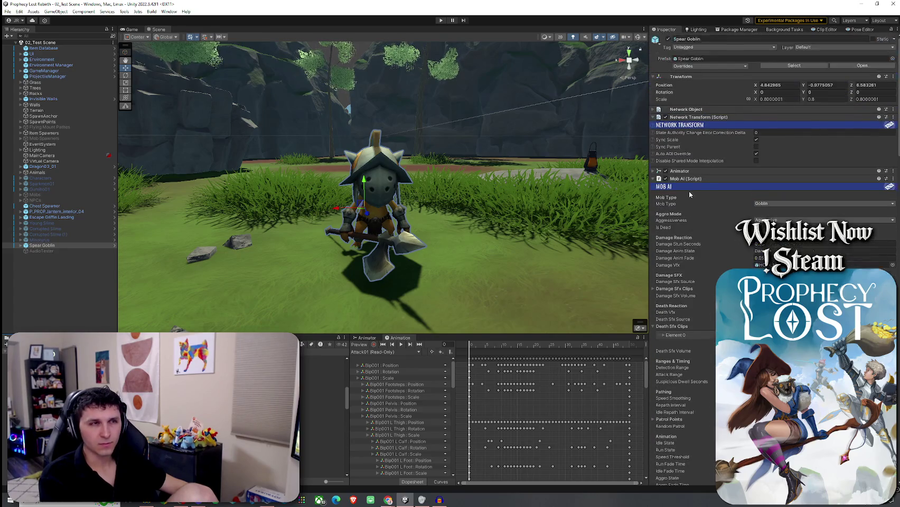
pyautogui.click(710, 66)
pyautogui.click(747, 109)
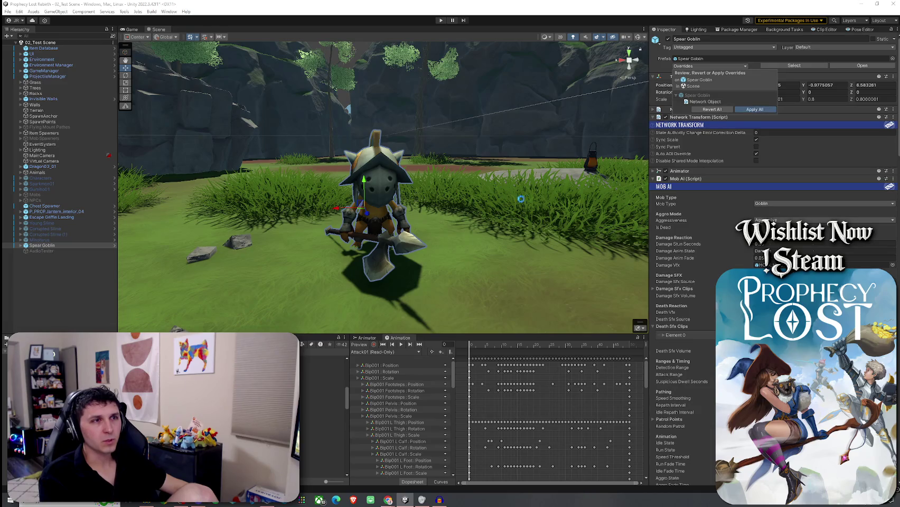
# Step: Locate the Spear Goblin's prefab asset from the scene object and open it in Prefab Mode
pyautogui.rightClick(76, 246)
pyautogui.moveTo(131, 273)
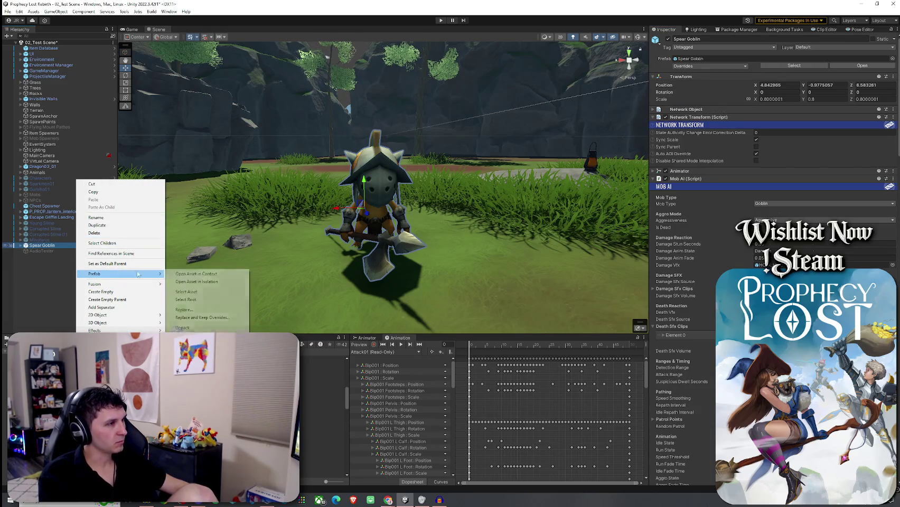
pyautogui.click(233, 291)
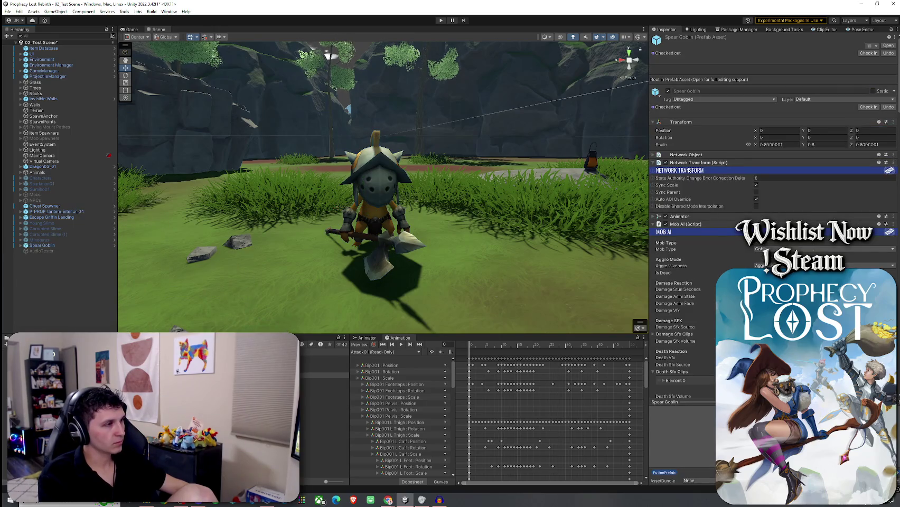
pyautogui.click(888, 46)
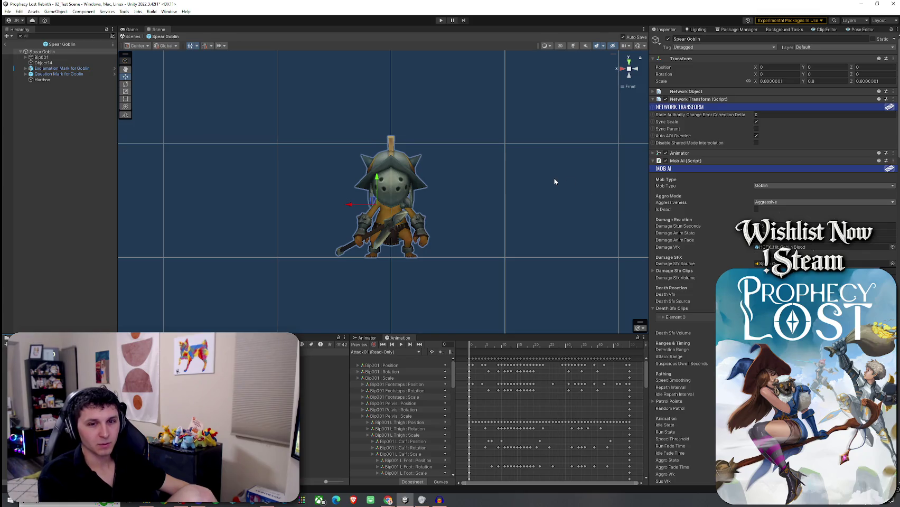
# Step: Review the Spear Goblin prefab's sound settings in the Inspector, then return to the test level
pyautogui.scroll(-10, 675, 324)
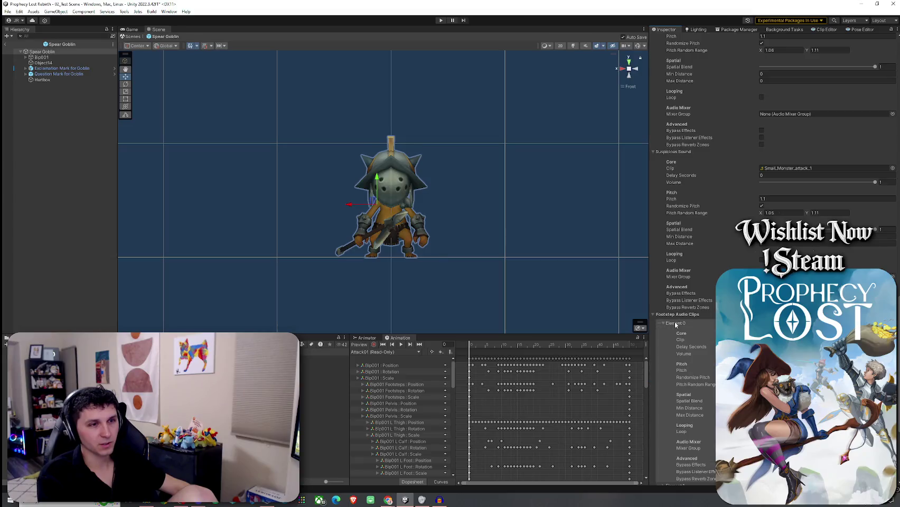
pyautogui.scroll(5, 701, 231)
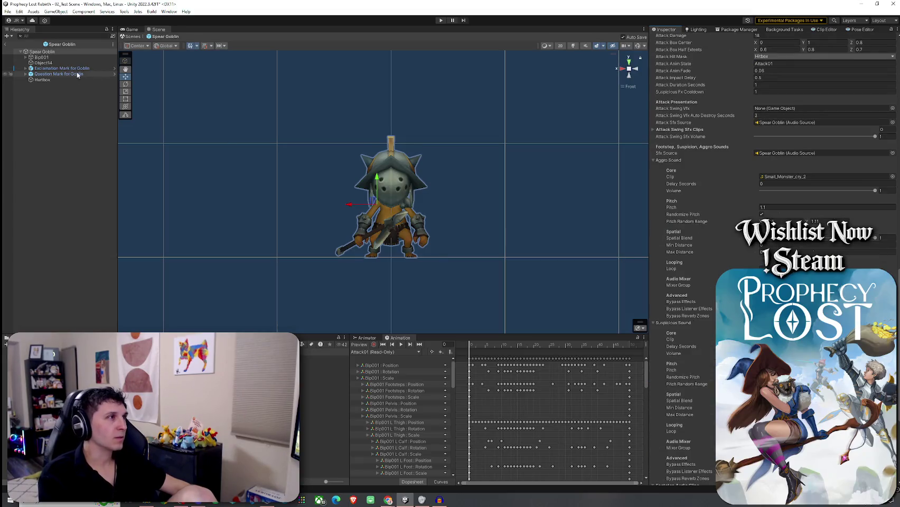
pyautogui.click(7, 45)
pyautogui.click(8, 11)
pyautogui.click(84, 326)
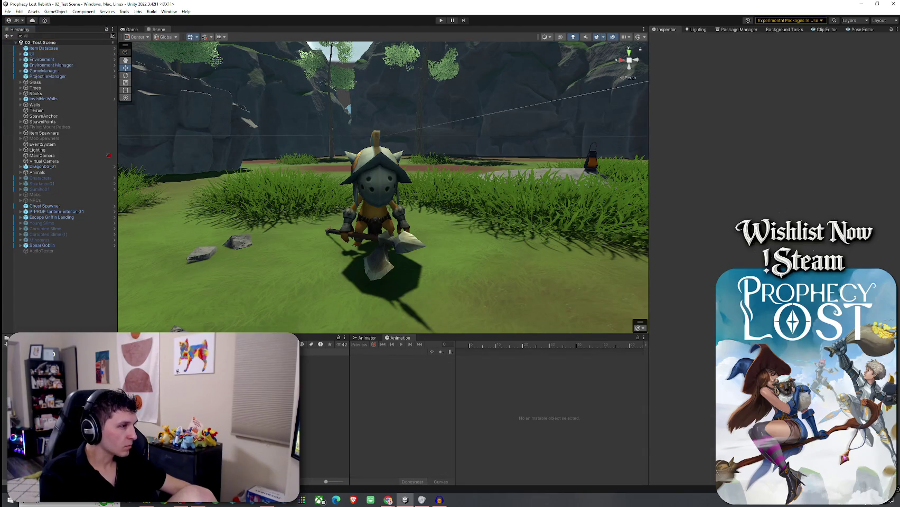
# Step: Create a folder named Goblins inside Prefabs/Mob Prefabs, then select the Spear Goblin in the scene
pyautogui.rightClick(112, 343)
pyautogui.moveTo(166, 166)
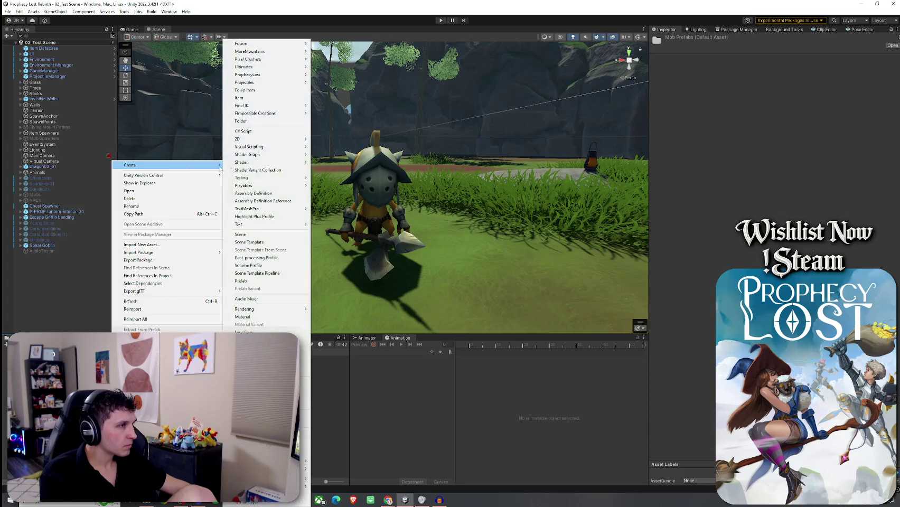
pyautogui.click(267, 121)
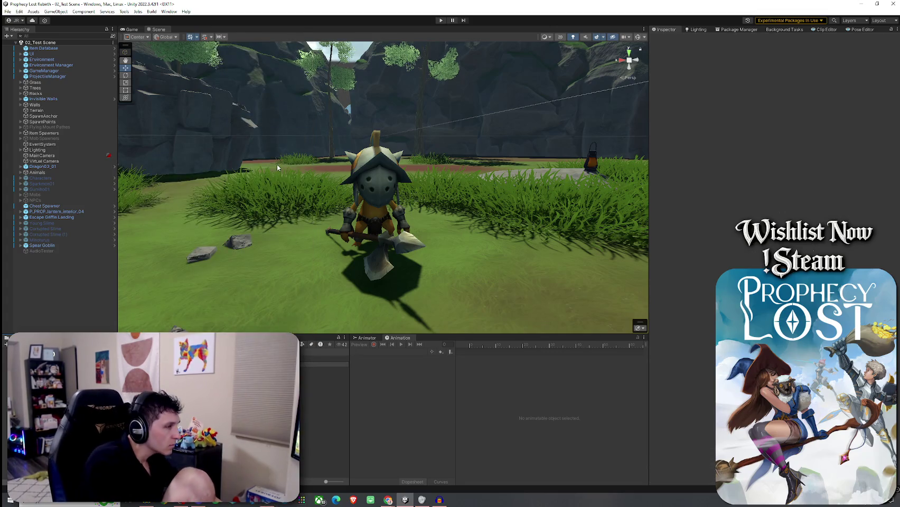
pyautogui.press('Return')
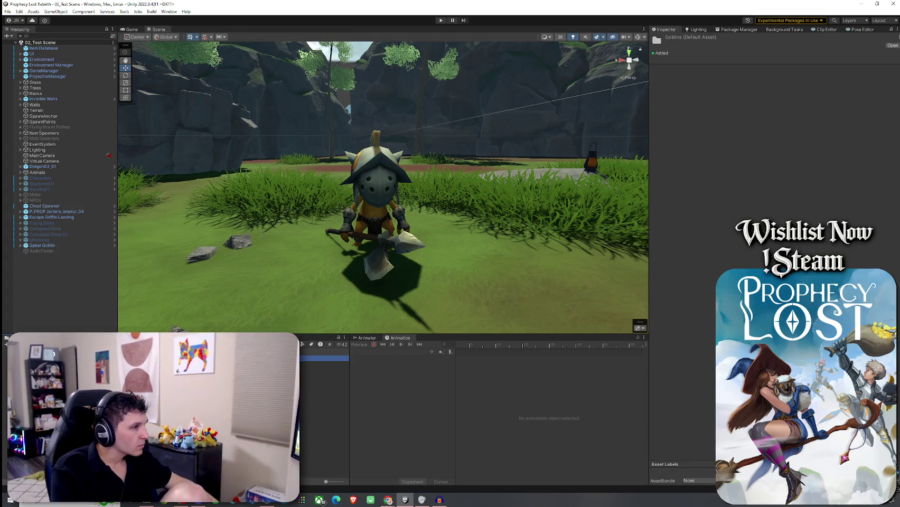
pyautogui.click(325, 381)
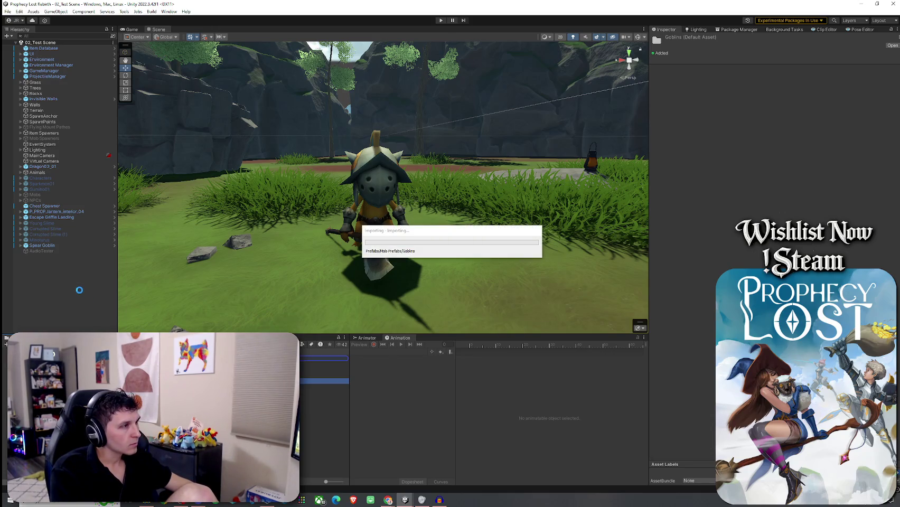
pyautogui.click(52, 246)
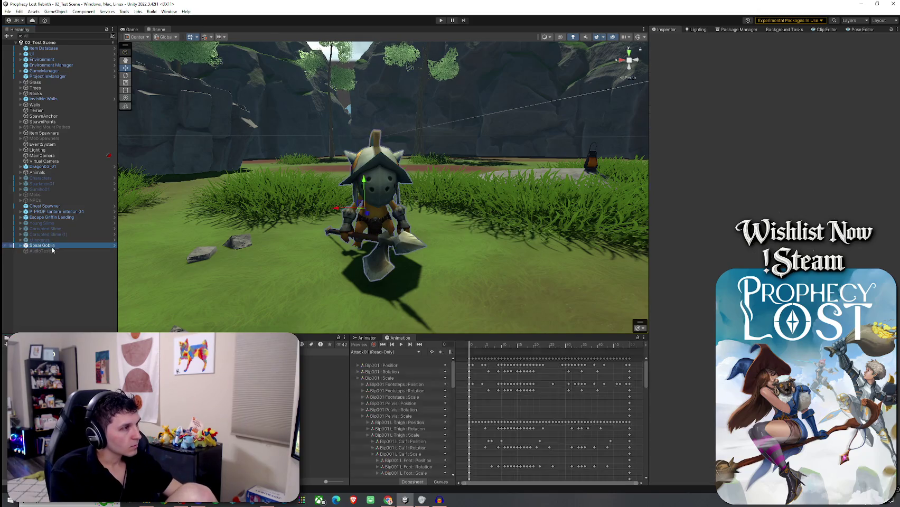
# Step: Delete the Spear Goblin object from 02_Test Scene
pyautogui.press('Delete')
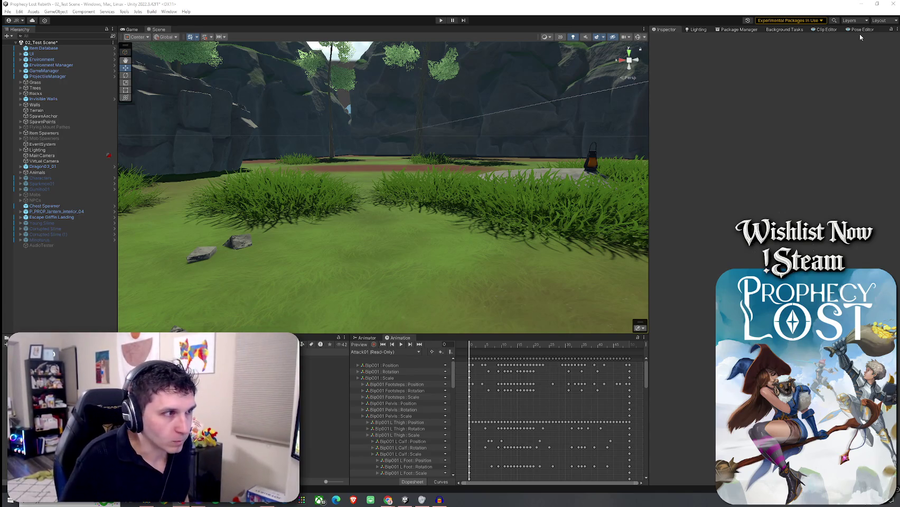
# Step: Save 02_Test Scene and browse into the Goblins prefab folder
pyautogui.click(8, 11)
pyautogui.click(24, 45)
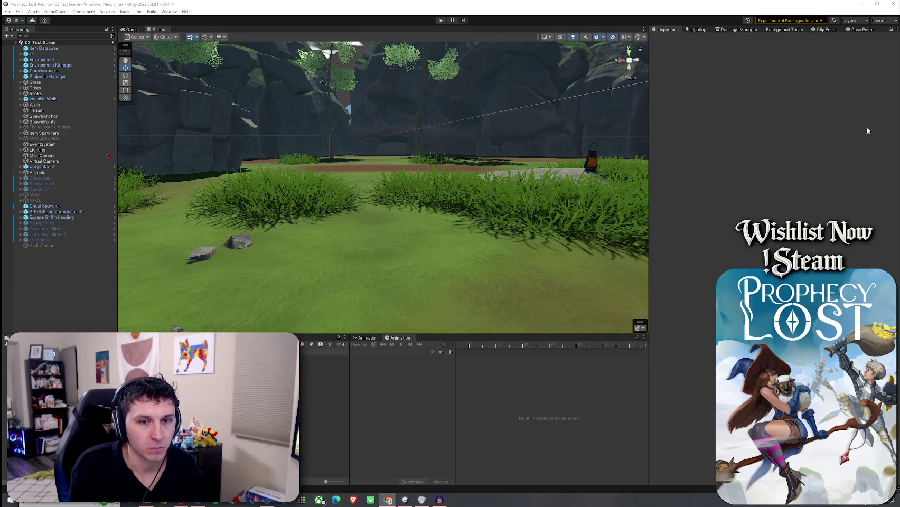
pyautogui.click(324, 360)
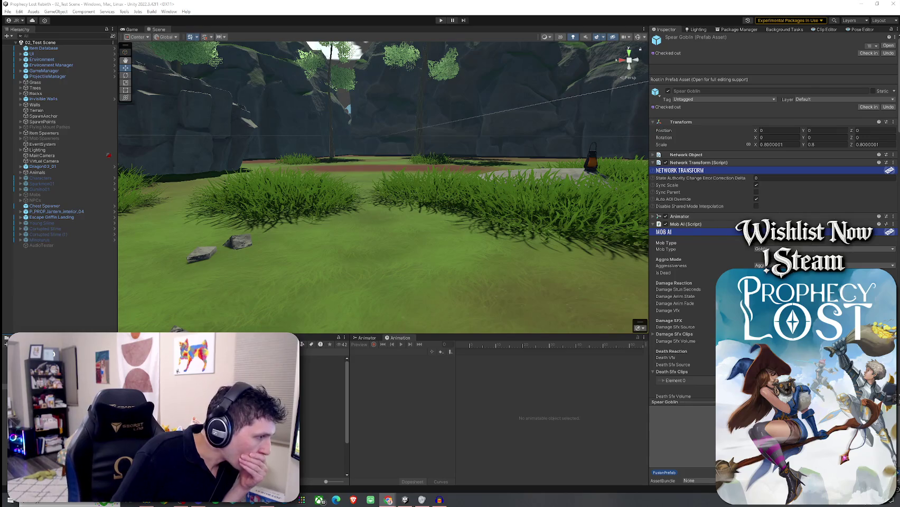
pyautogui.click(317, 370)
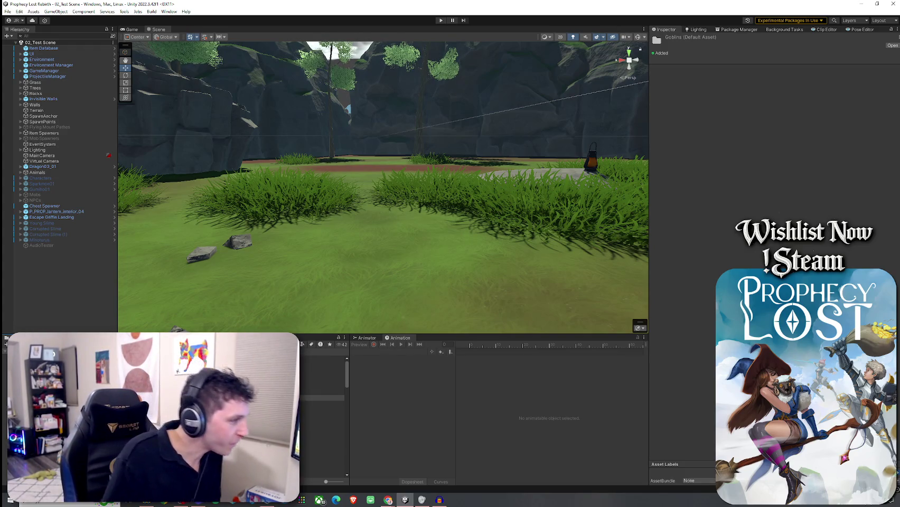
# Step: Duplicate the CgoblinSword prefab with Ctrl+D and name the copy Sword Goblin
pyautogui.click(322, 382)
pyautogui.click(122, 357)
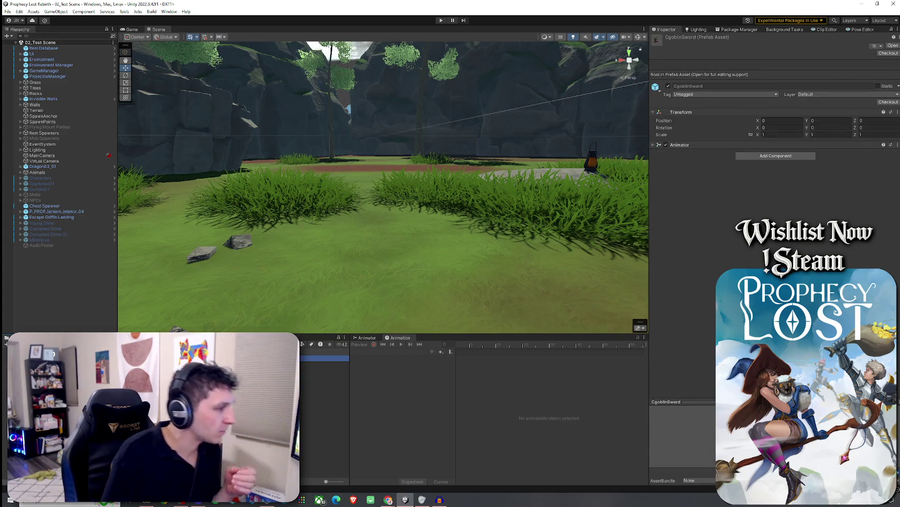
pyautogui.rightClick(123, 357)
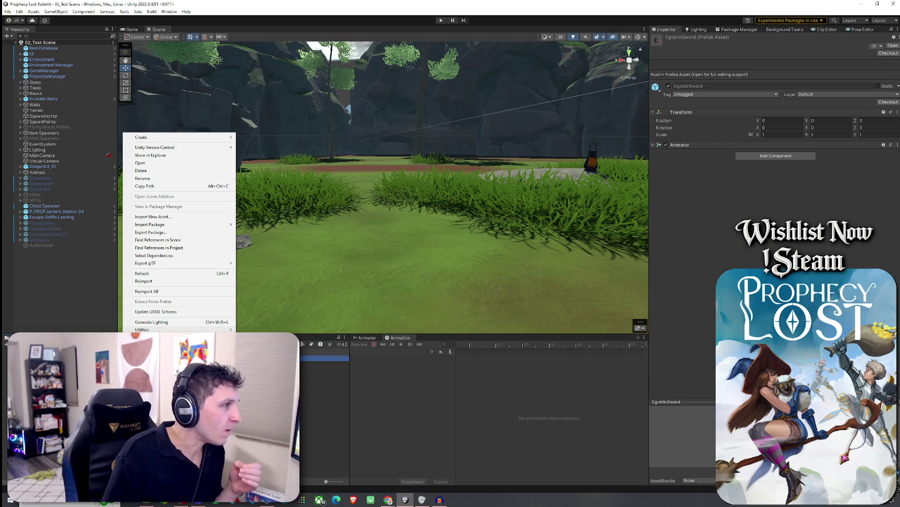
pyautogui.press('Escape')
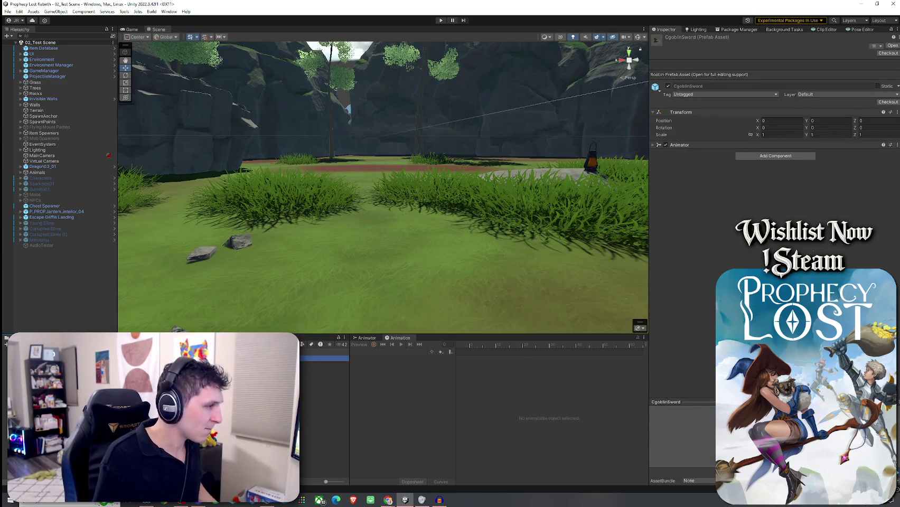
pyautogui.hotkey('ctrl', 'd')
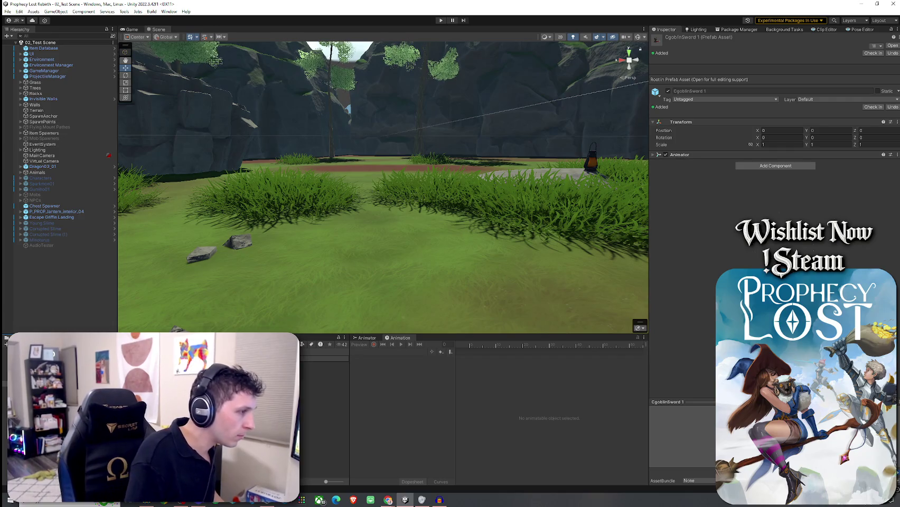
pyautogui.press('Return')
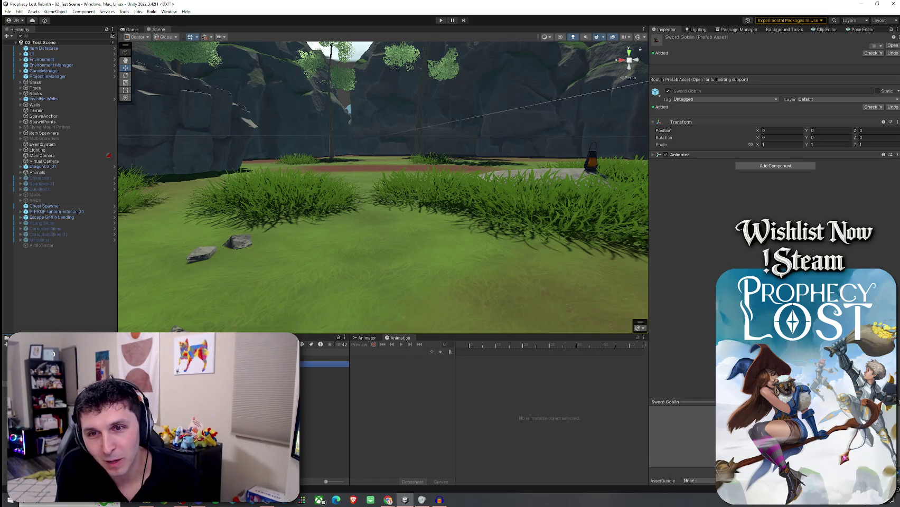
# Step: Enlarge the Sword Goblin prefab's preview, then open it in Prefab Mode
pyautogui.hotkey('alt', 'Tab')
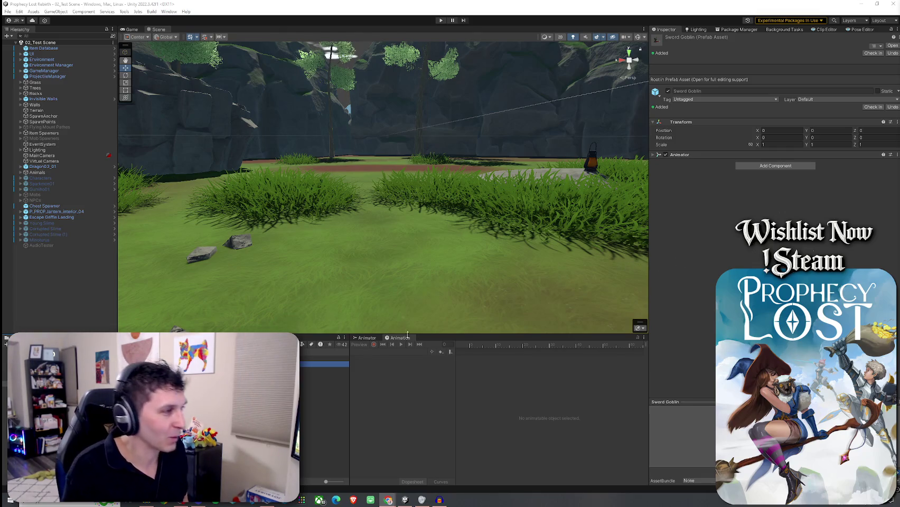
pyautogui.click(285, 401)
pyautogui.click(322, 364)
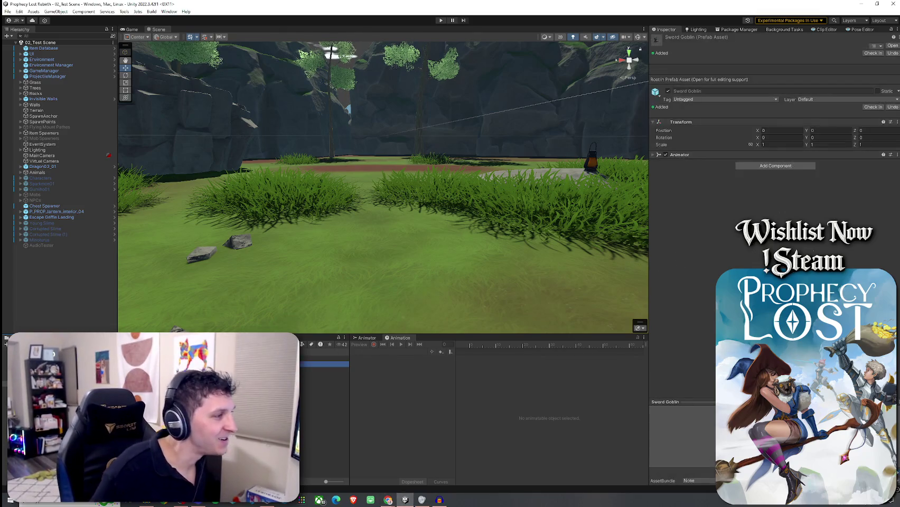
pyautogui.click(702, 402)
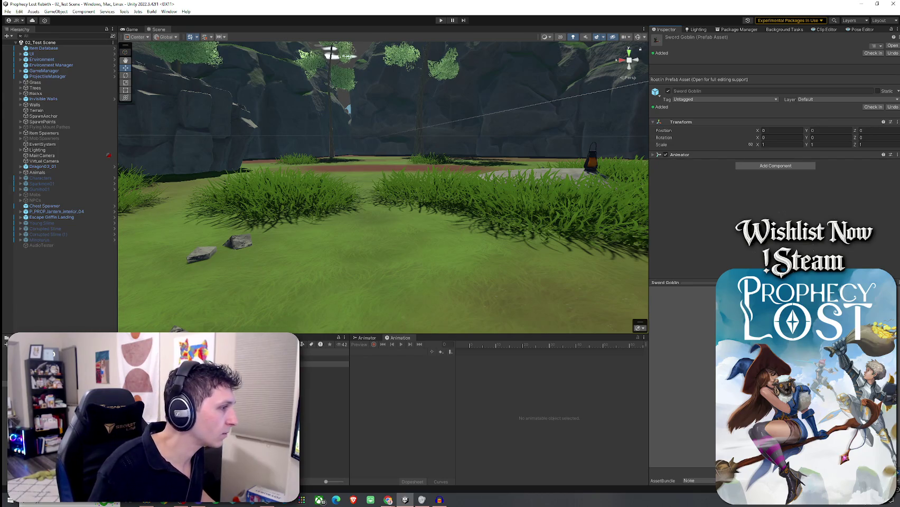
pyautogui.doubleClick(322, 364)
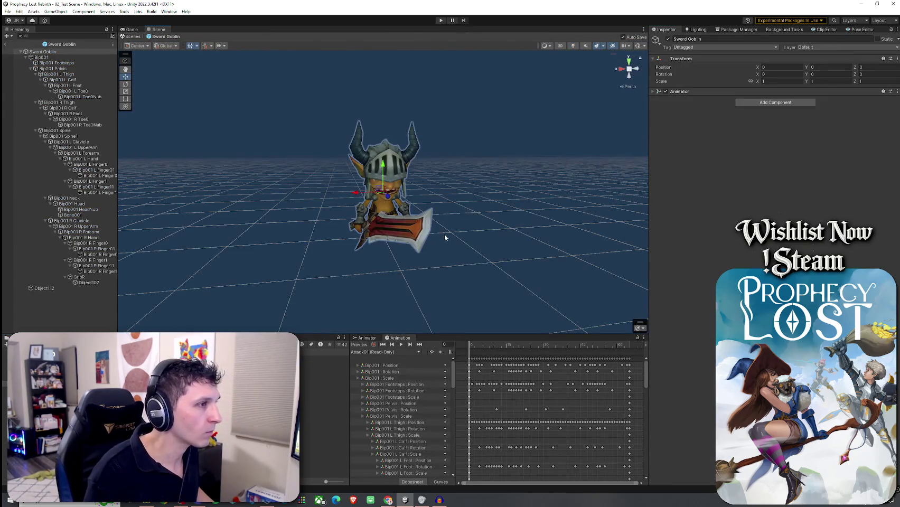
# Step: Orbit to face the Sword Goblin, collapse Bip001, then open the Spear Goblin prefab
pyautogui.moveTo(412, 230)
pyautogui.mouseDown()
pyautogui.moveTo(475, 215)
pyautogui.moveTo(467, 225)
pyautogui.moveTo(424, 227)
pyautogui.moveTo(322, 217)
pyautogui.moveTo(458, 203)
pyautogui.moveTo(408, 192)
pyautogui.mouseUp()
pyautogui.scroll(8, 408, 191)
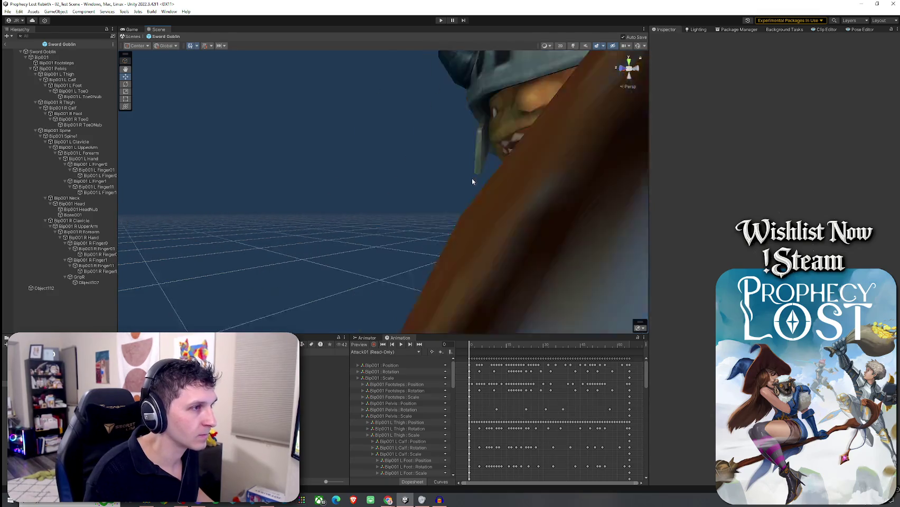
pyautogui.moveTo(480, 175)
pyautogui.mouseDown()
pyautogui.moveTo(381, 205)
pyautogui.moveTo(435, 190)
pyautogui.moveTo(453, 209)
pyautogui.moveTo(498, 206)
pyautogui.moveTo(474, 225)
pyautogui.moveTo(488, 233)
pyautogui.moveTo(395, 235)
pyautogui.moveTo(448, 287)
pyautogui.moveTo(435, 237)
pyautogui.moveTo(425, 262)
pyautogui.mouseUp()
pyautogui.scroll(-5, 481, 236)
pyautogui.click(25, 58)
pyautogui.click(38, 52)
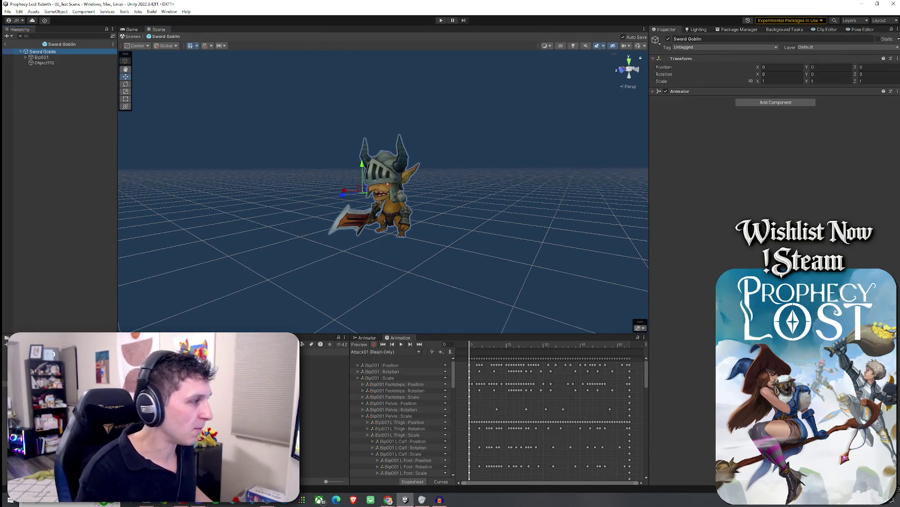
pyautogui.click(317, 358)
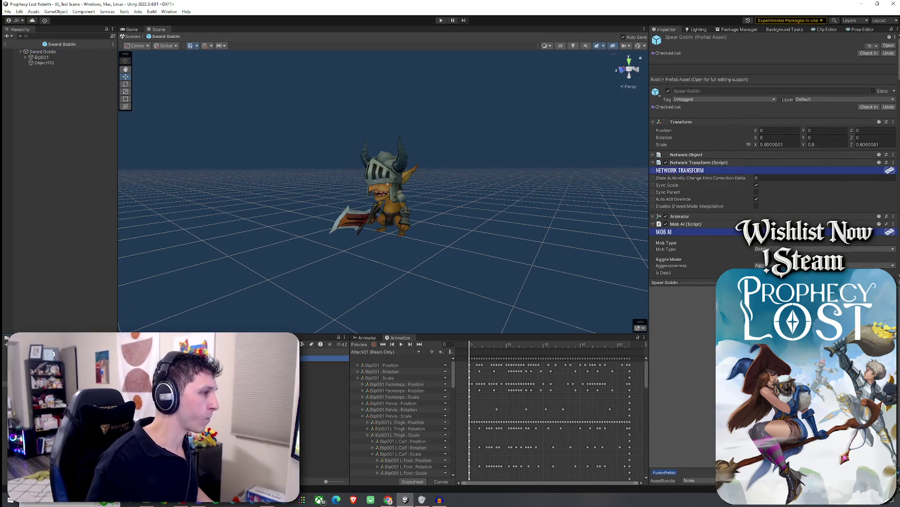
pyautogui.doubleClick(317, 358)
# Step: Paste Spear Goblin's Exclamation Mark, Question Mark and Hurtbox objects under the Sword Goblin root
pyautogui.click(61, 68)
pyautogui.keyDown('shift'); pyautogui.click(42, 80); pyautogui.keyUp('shift')
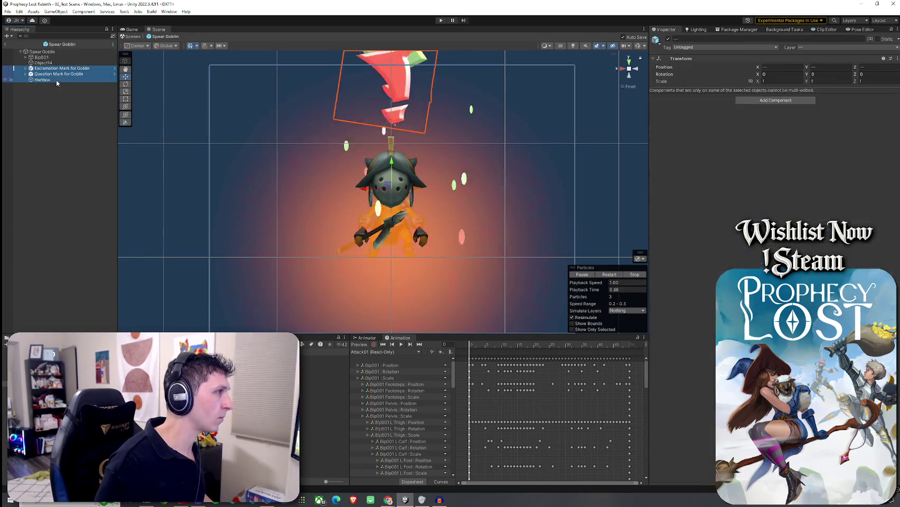
pyautogui.click(5, 43)
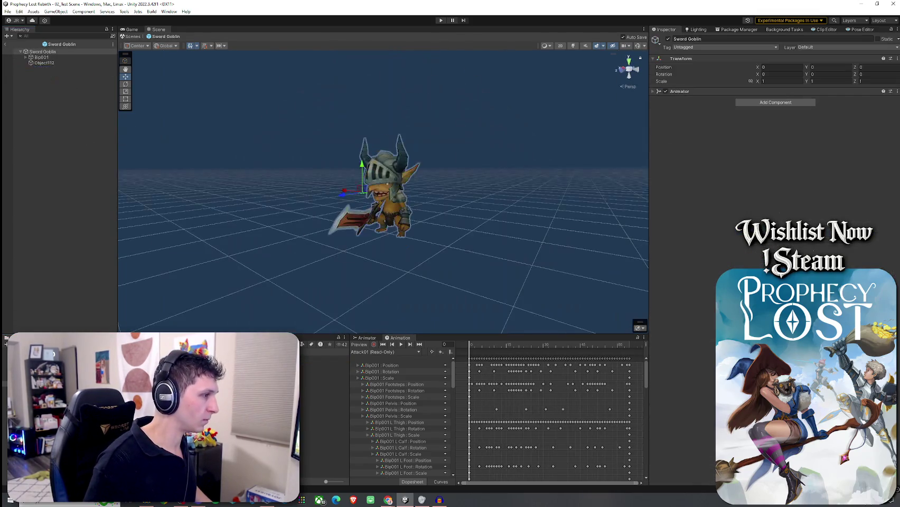
pyautogui.rightClick(47, 51)
pyautogui.click(61, 77)
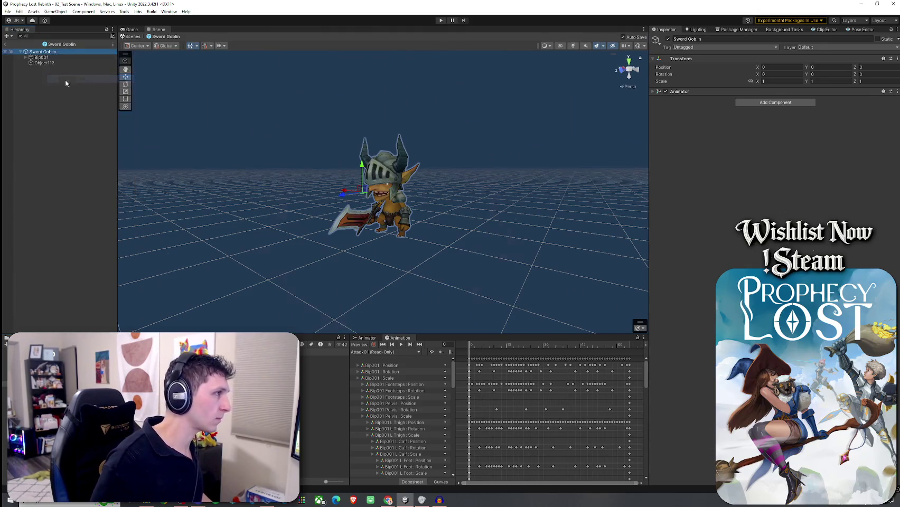
# Step: Orbit and zoom around the Sword Goblin to check the pasted children, then select its root
pyautogui.click(489, 326)
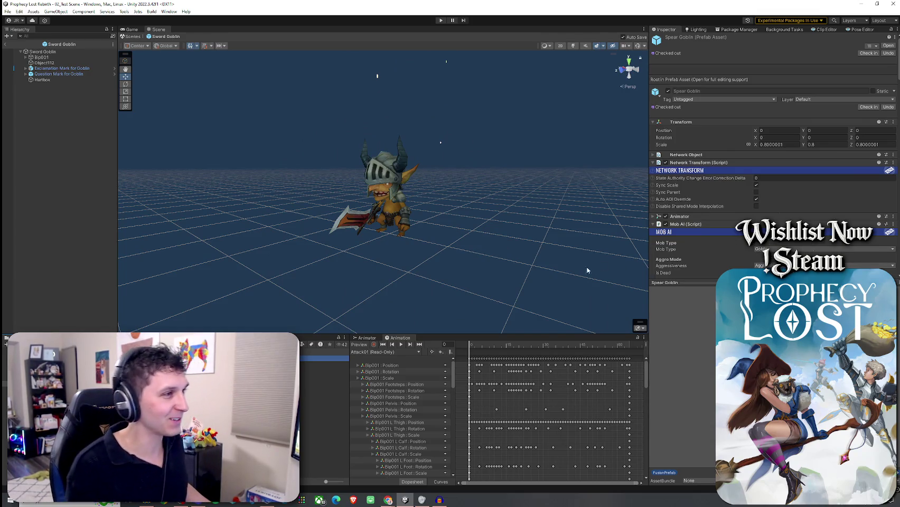
pyautogui.scroll(10, 462, 204)
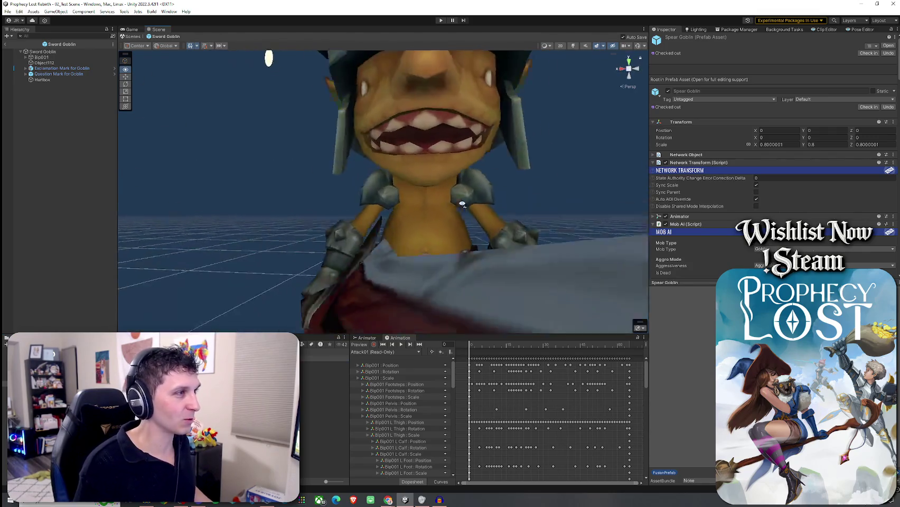
pyautogui.scroll(-3, 463, 204)
pyautogui.scroll(5, 460, 199)
pyautogui.scroll(-5, 454, 190)
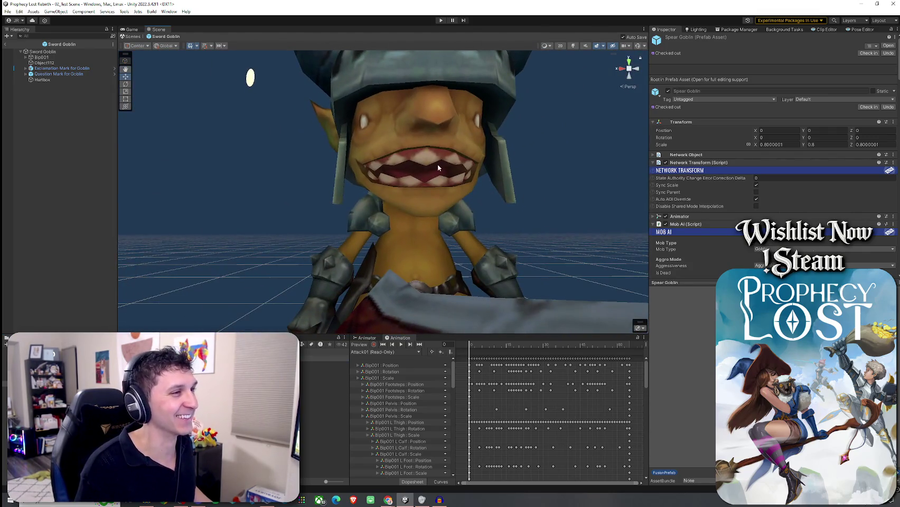
pyautogui.moveTo(464, 170)
pyautogui.mouseDown()
pyautogui.moveTo(385, 240)
pyautogui.moveTo(403, 233)
pyautogui.moveTo(392, 215)
pyautogui.mouseUp()
pyautogui.scroll(-5, 385, 239)
pyautogui.scroll(-3, 386, 239)
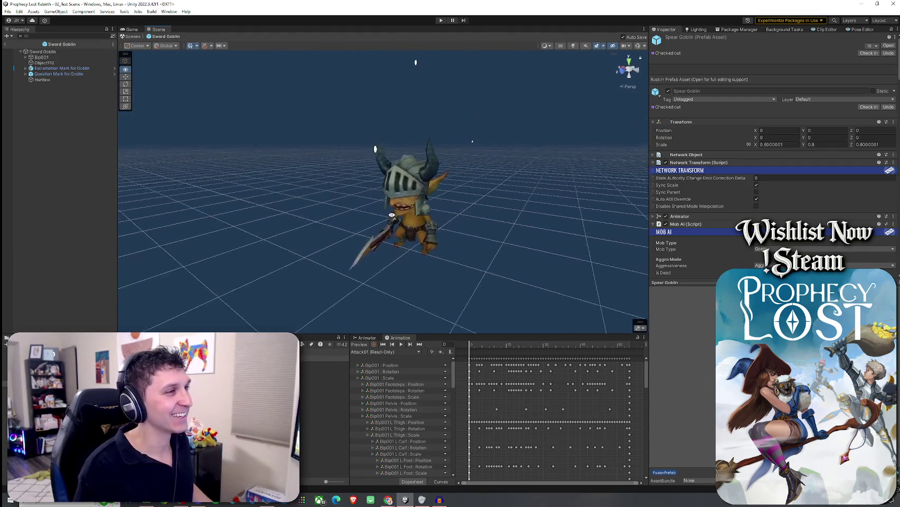
pyautogui.scroll(3, 395, 216)
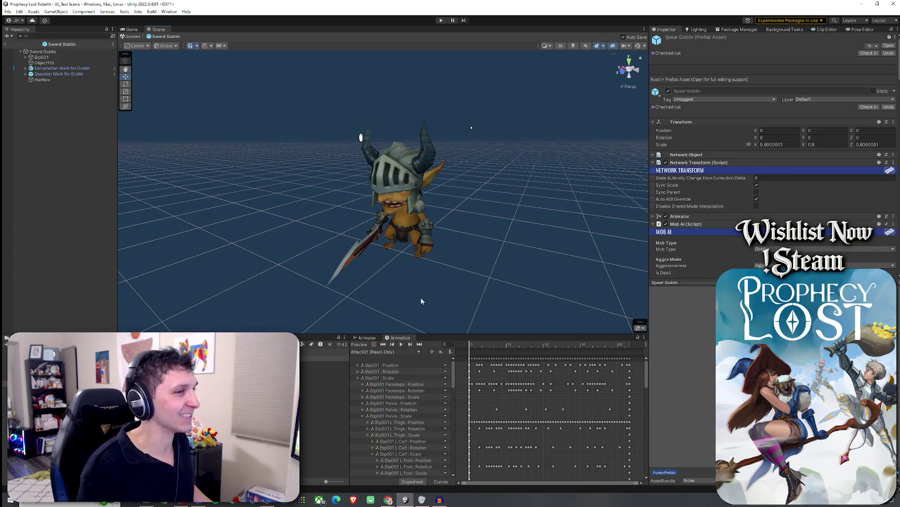
pyautogui.click(45, 52)
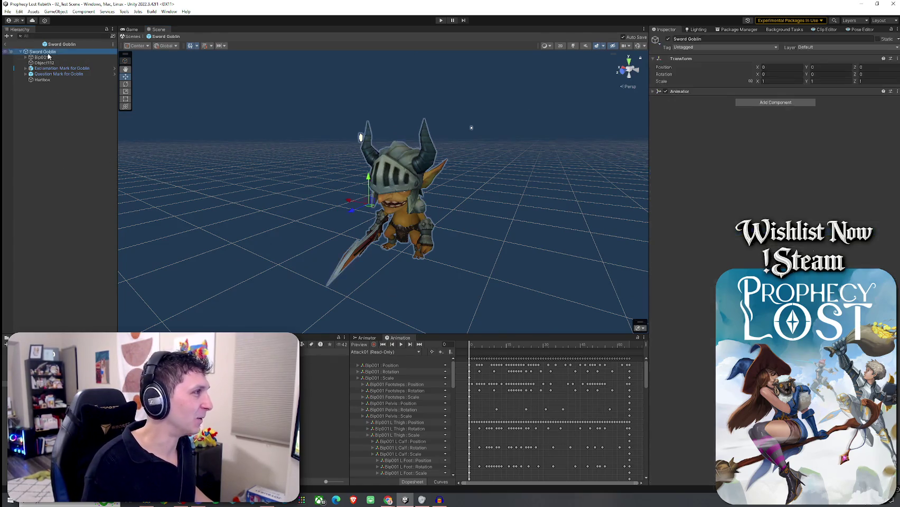
# Step: Copy the Mob AI component and paste it onto Sword Goblin, giving Goblin type and Aggressive aggro
pyautogui.click(654, 92)
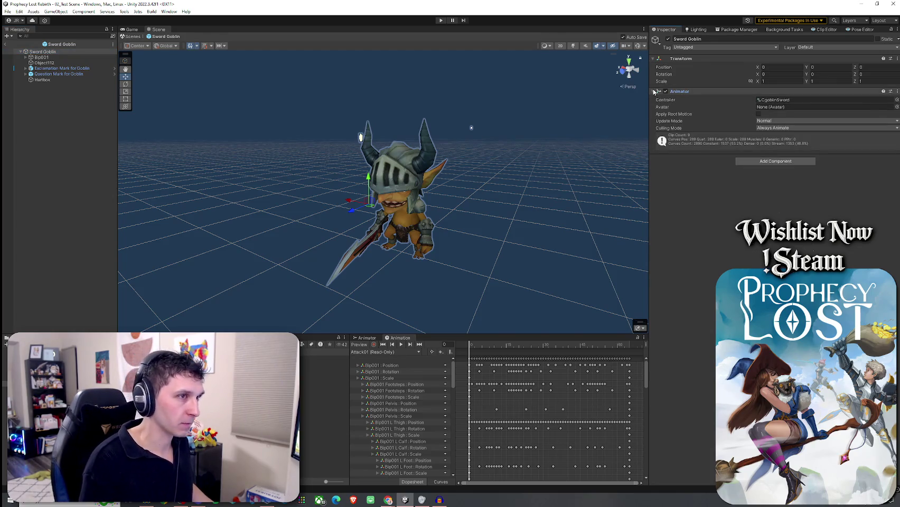
pyautogui.click(654, 92)
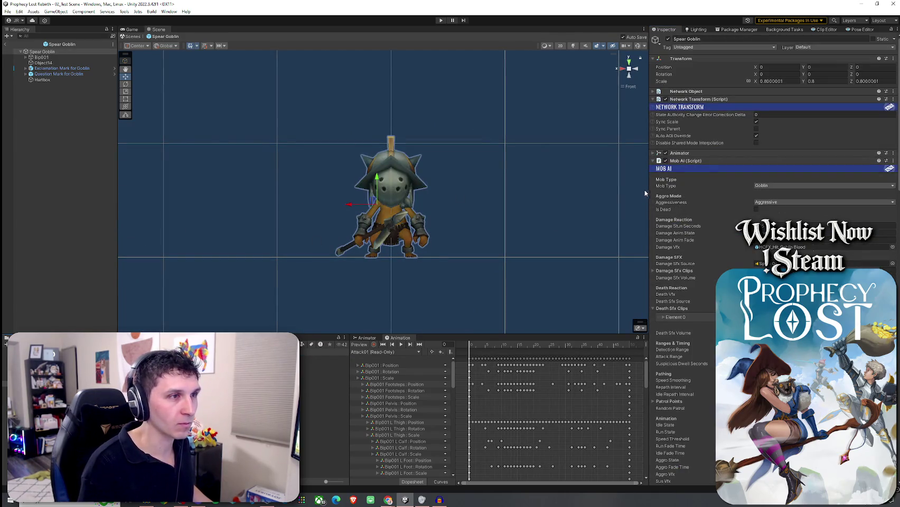
pyautogui.click(651, 160)
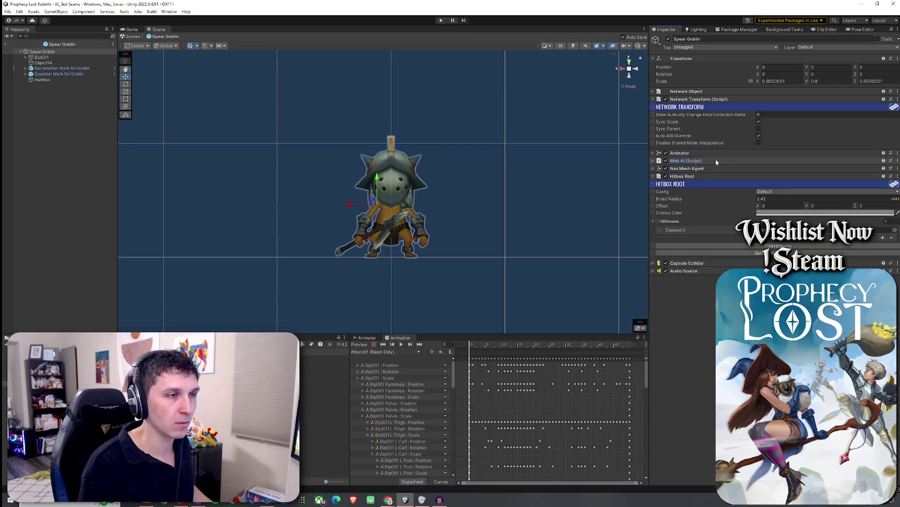
pyautogui.click(898, 161)
pyautogui.click(855, 203)
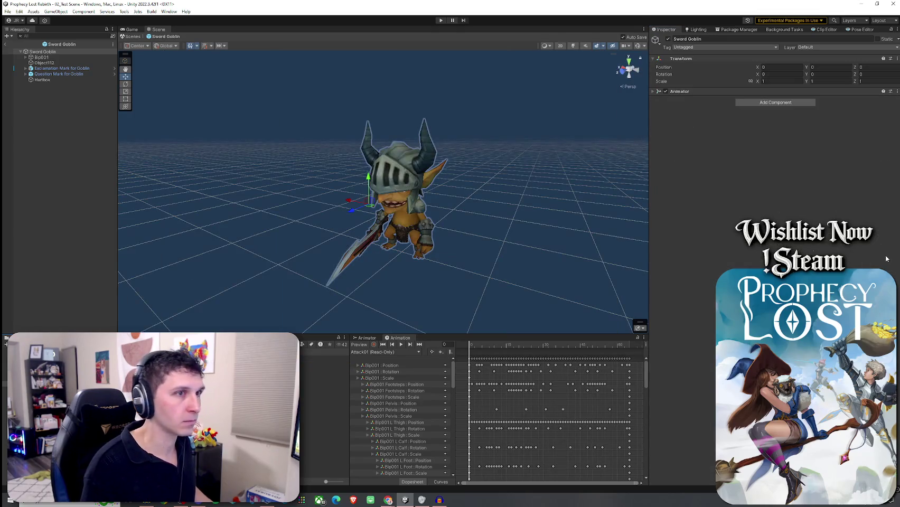
pyautogui.click(898, 91)
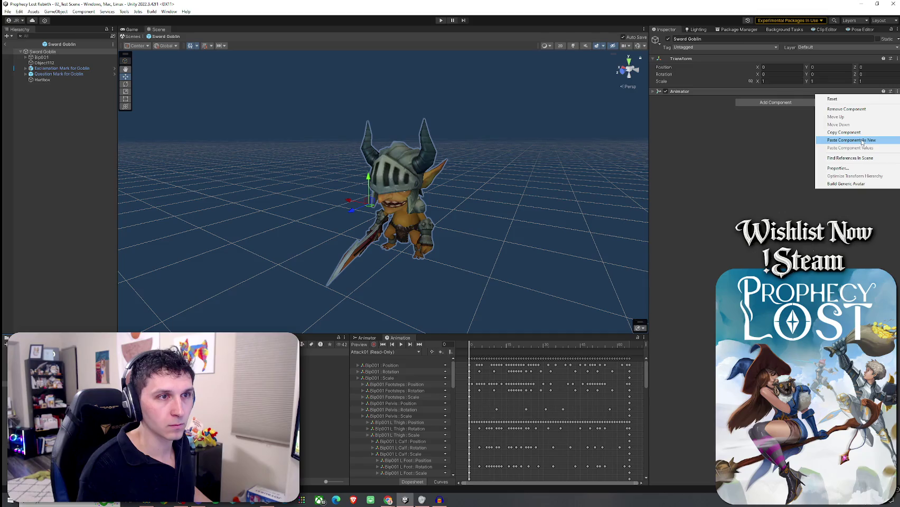
pyautogui.click(834, 143)
pyautogui.click(664, 100)
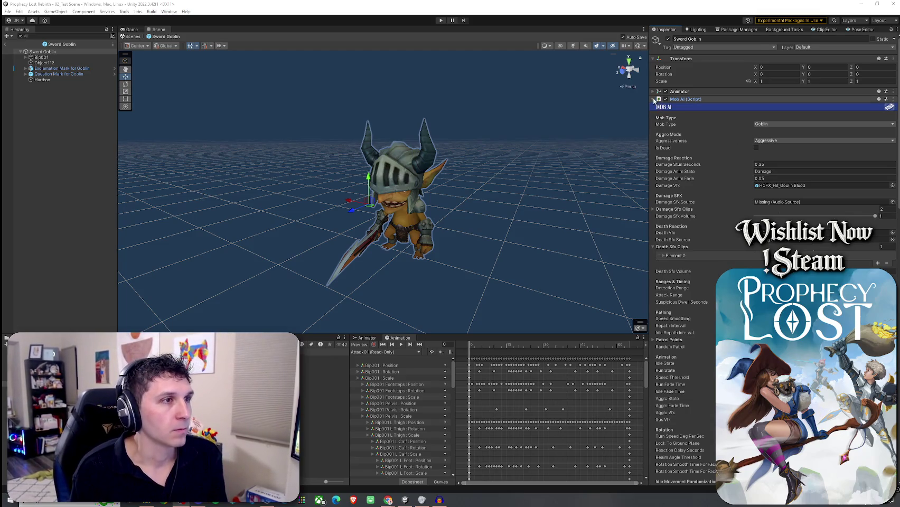
# Step: Add a Network Object component to Sword Goblin and move it directly under Transform
pyautogui.click(685, 99)
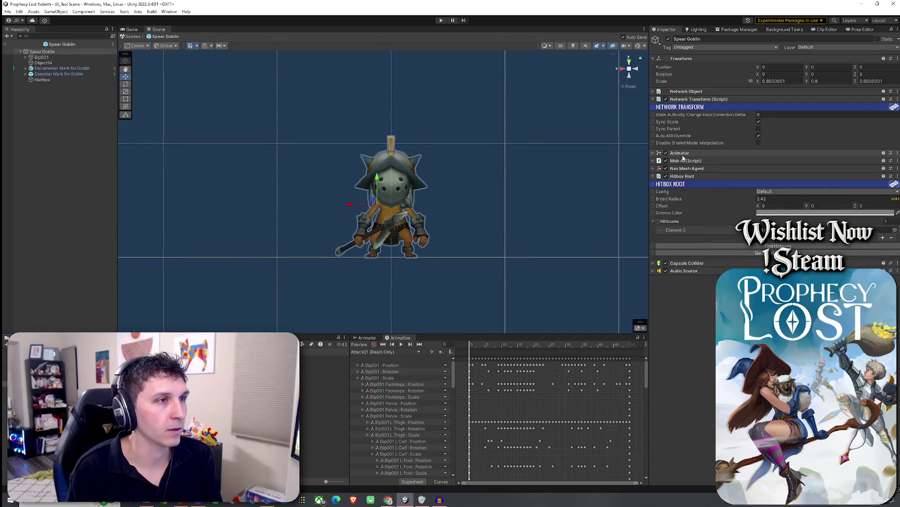
pyautogui.click(322, 359)
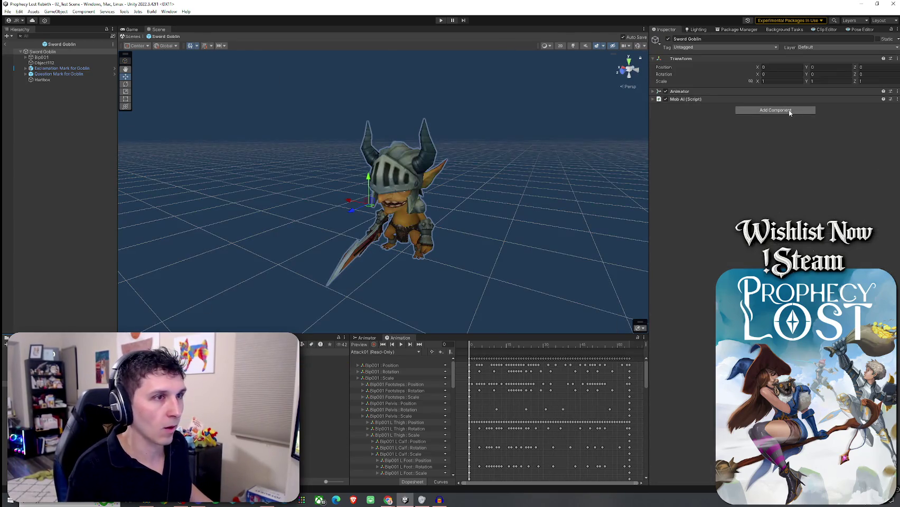
pyautogui.click(784, 110)
pyautogui.write('network object')
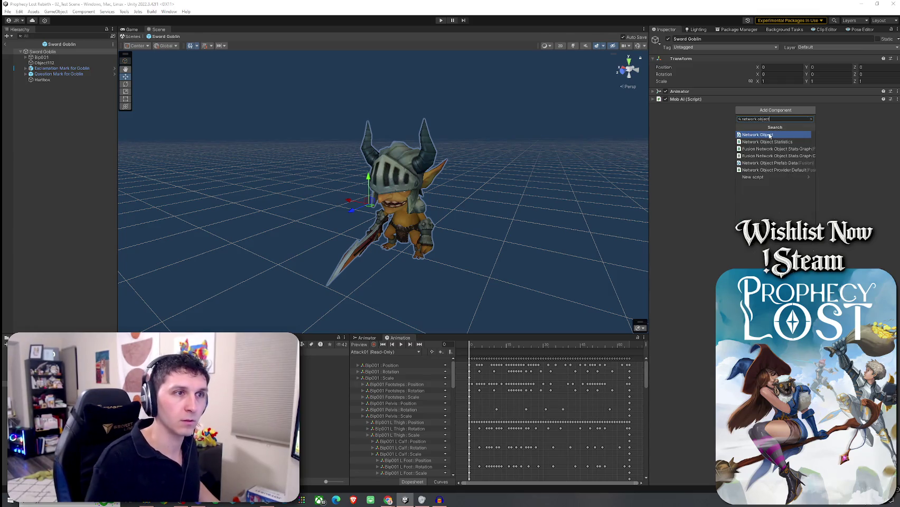
pyautogui.click(770, 135)
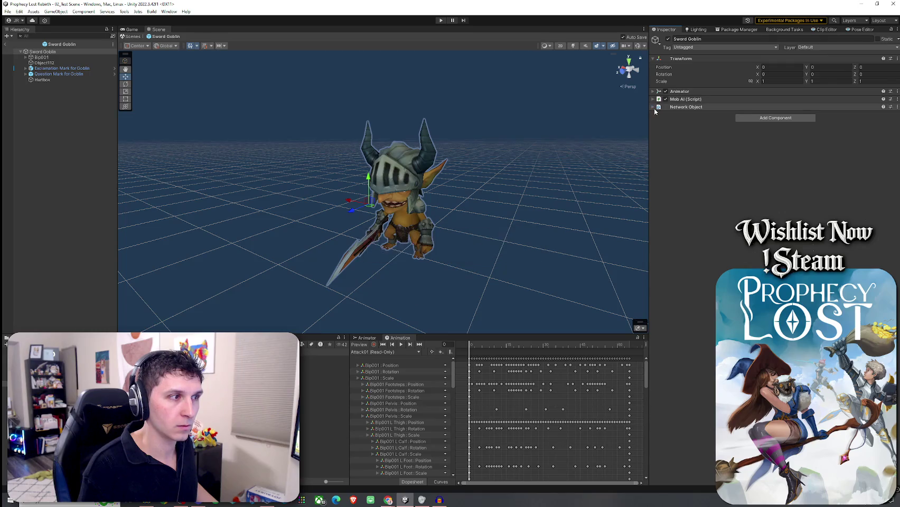
pyautogui.moveTo(662, 106); pyautogui.dragTo(676, 89)
# Step: Add a Network Transform component and place it right below Network Object
pyautogui.click(765, 117)
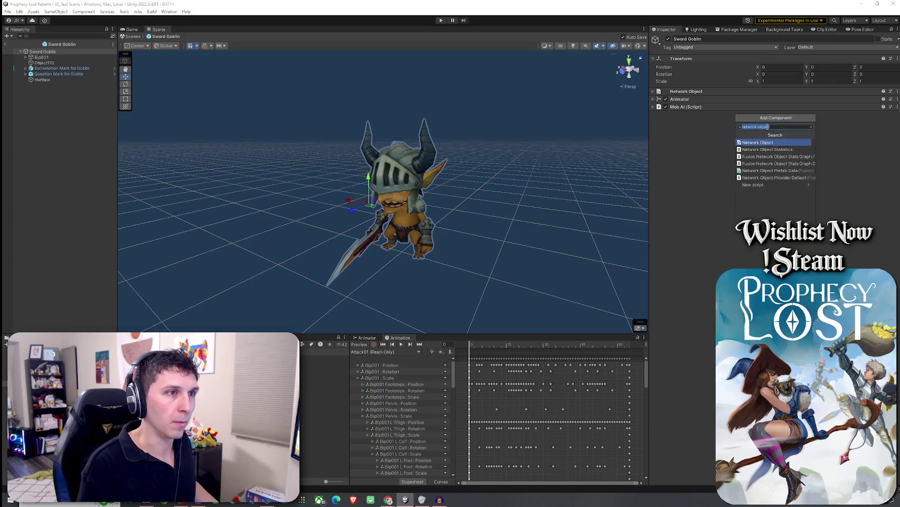
pyautogui.write('networktrans')
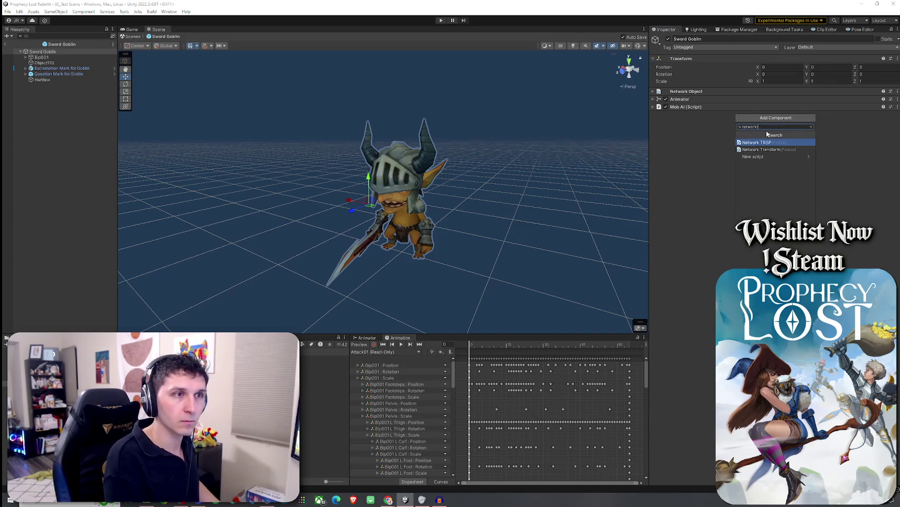
pyautogui.click(768, 142)
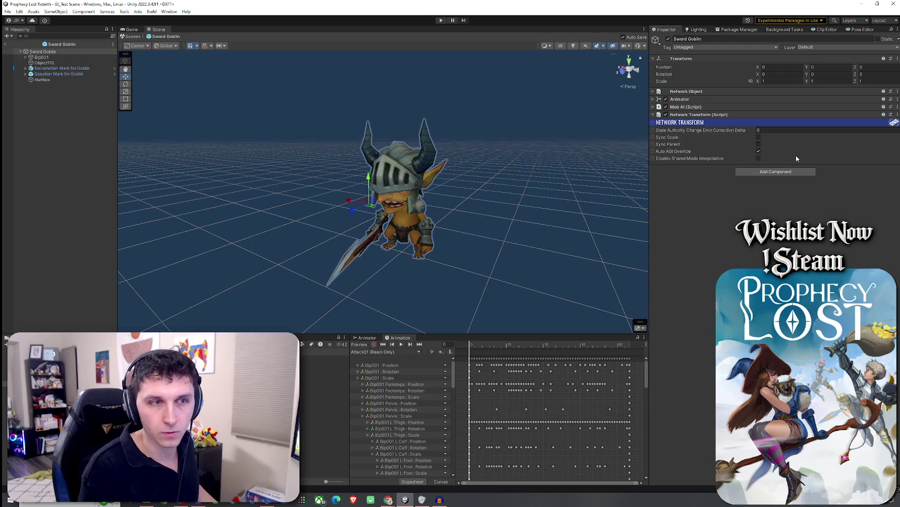
pyautogui.moveTo(739, 115)
pyautogui.mouseDown()
pyautogui.moveTo(710, 113)
pyautogui.moveTo(708, 93)
pyautogui.moveTo(702, 124)
pyautogui.moveTo(699, 96)
pyautogui.mouseUp()
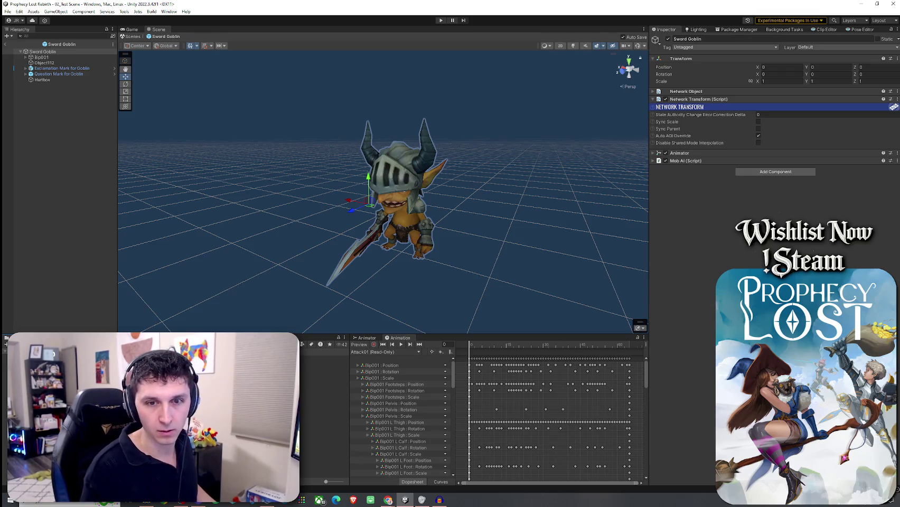
# Step: Compare against Spear Goblin, then add Nav Mesh Agent and Hitbox Root components to Sword Goblin
pyautogui.click(324, 359)
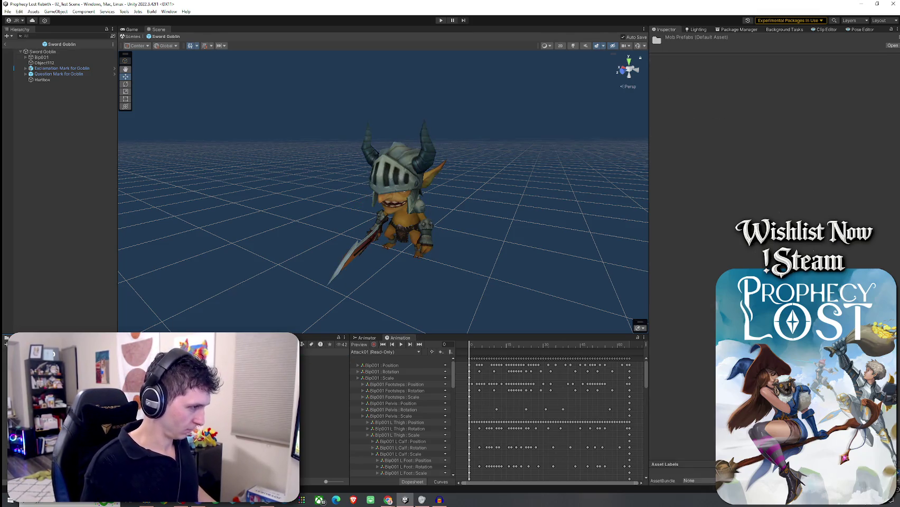
pyautogui.click(158, 369)
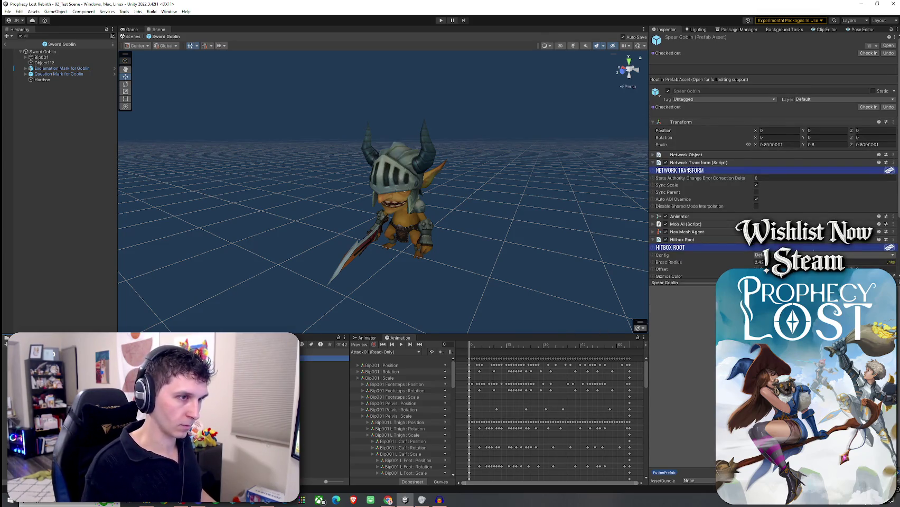
pyautogui.press('Down')
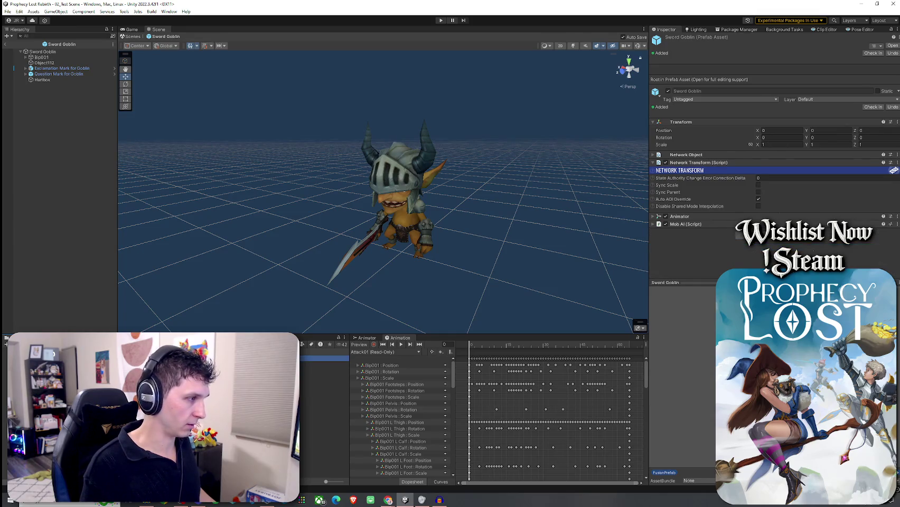
pyautogui.click(775, 236)
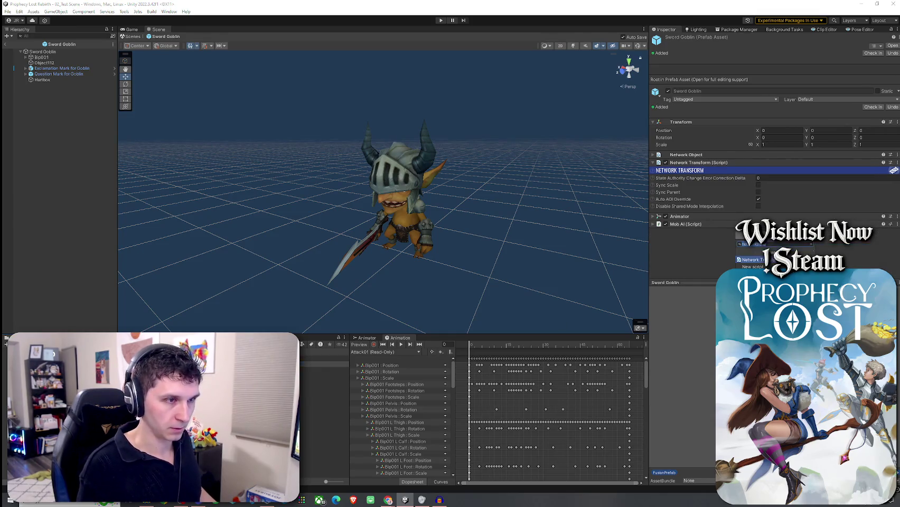
pyautogui.write('navmesha')
pyautogui.press('Return')
pyautogui.click(775, 243)
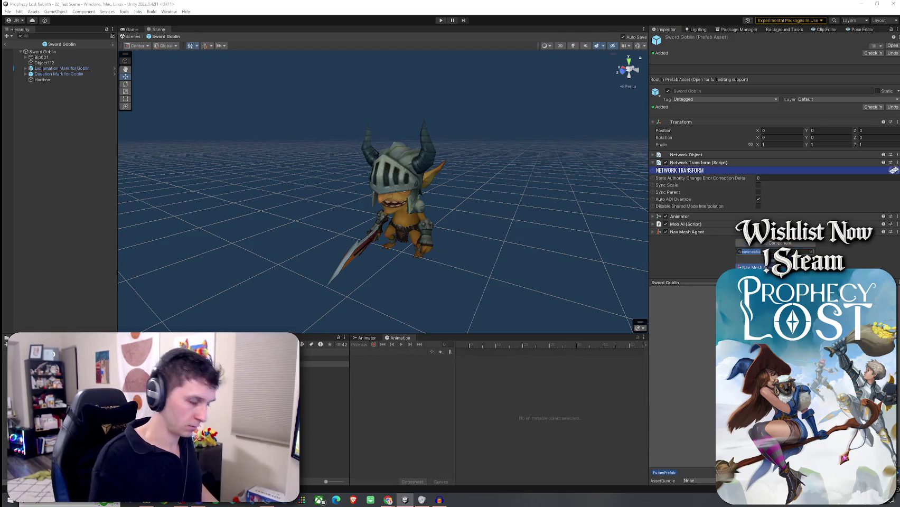
pyautogui.press('BackSpace')
pyautogui.press('BackSpace')
pyautogui.press('BackSpace')
pyautogui.write('hitbox')
pyautogui.press('Return')
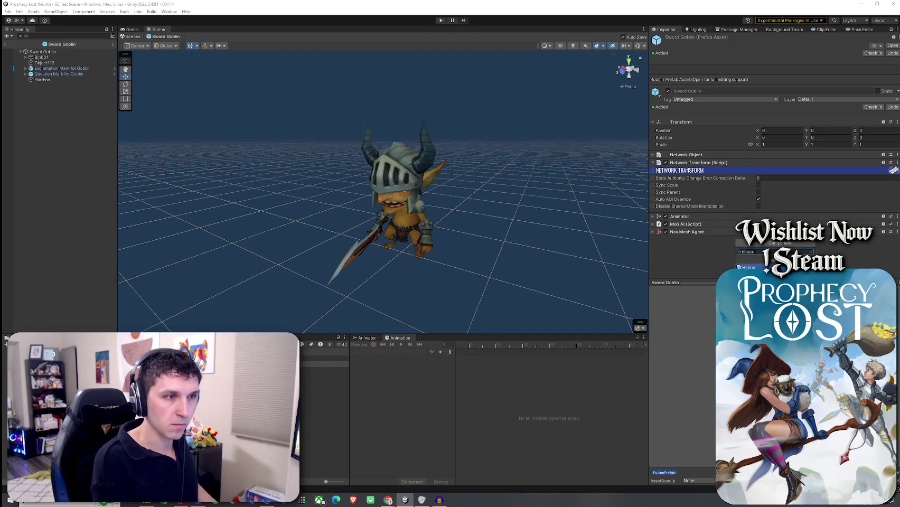
pyautogui.press('Return')
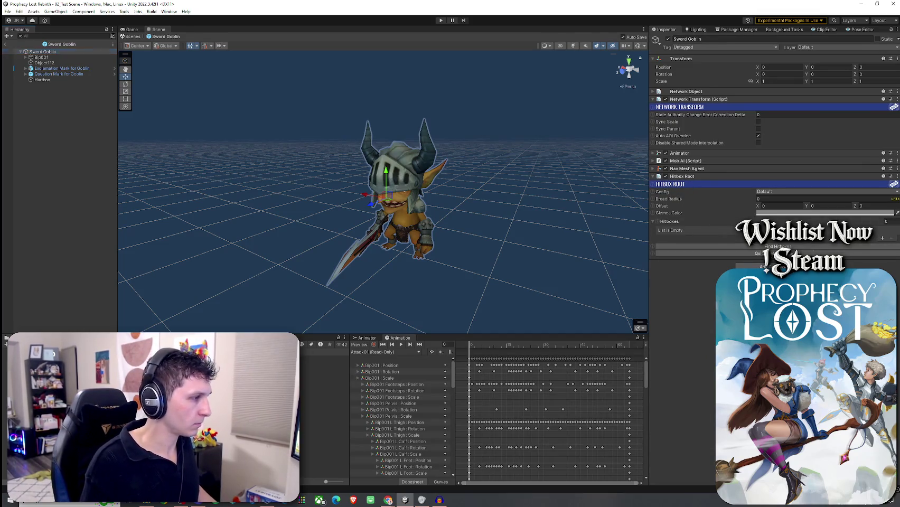
# Step: Add Capsule Collider and Audio Source components to Sword Goblin, then open the Spear Goblin prefab
pyautogui.click(324, 358)
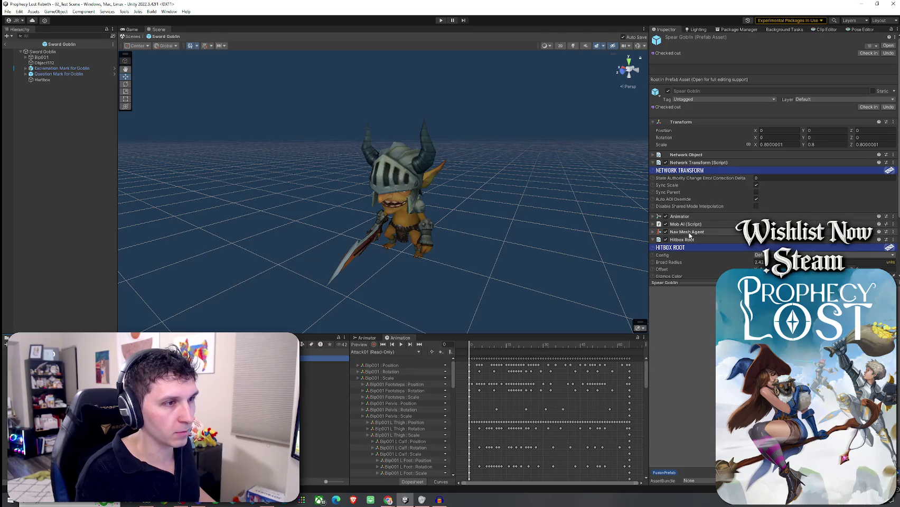
pyautogui.scroll(-1, 694, 243)
pyautogui.click(654, 221)
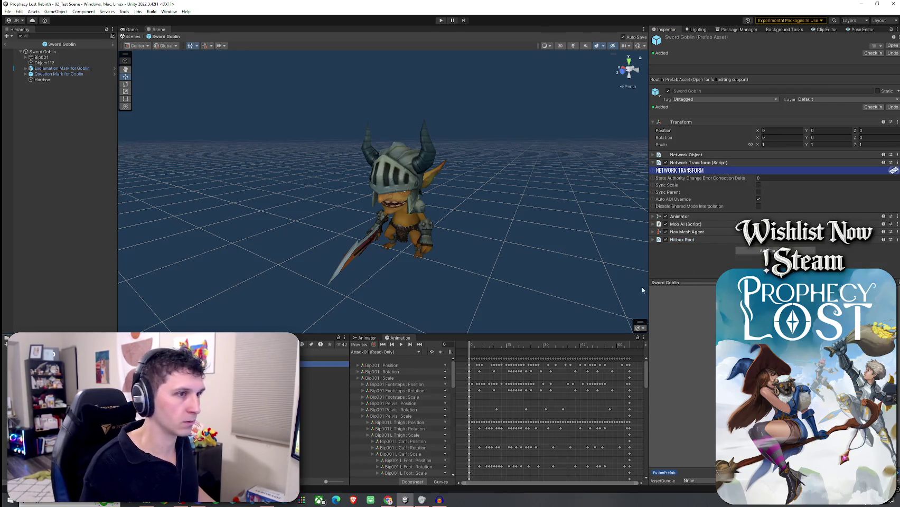
pyautogui.click(762, 253)
pyautogui.write('capsule coll')
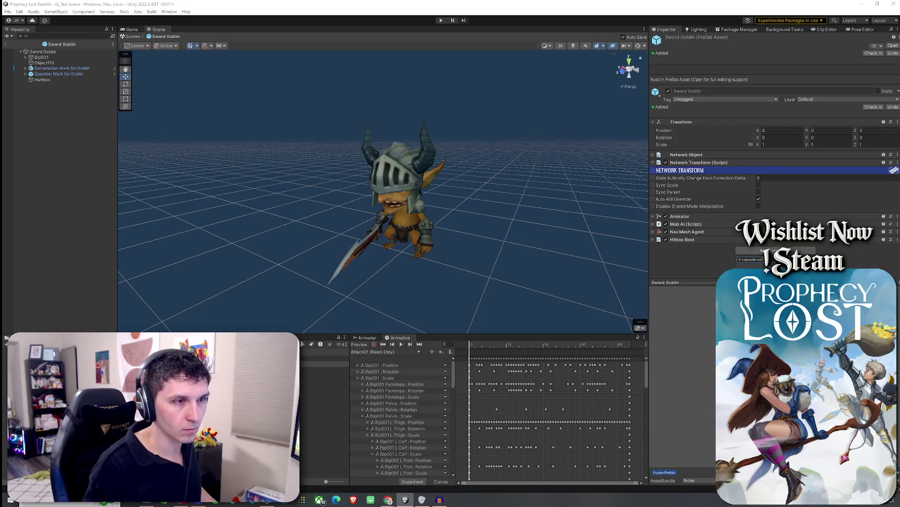
pyautogui.press('Return')
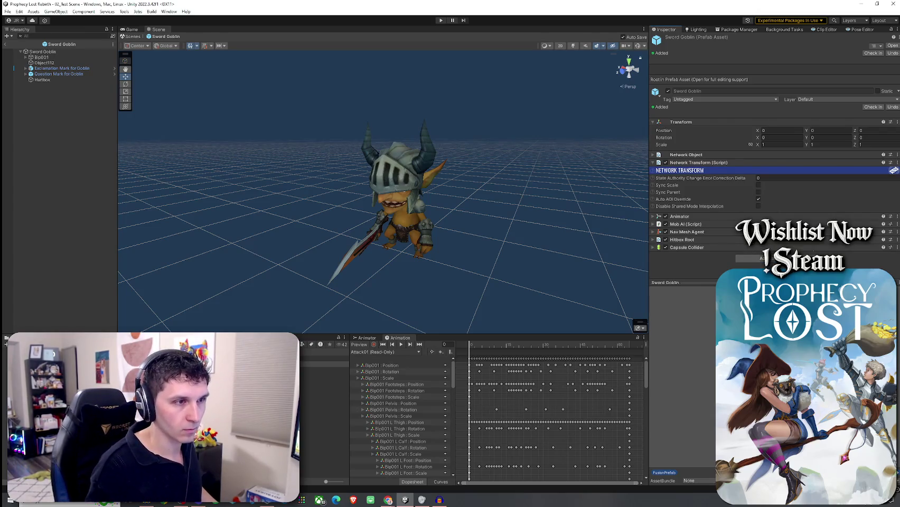
pyautogui.click(763, 258)
pyautogui.write('audio sourc')
pyautogui.press('Return')
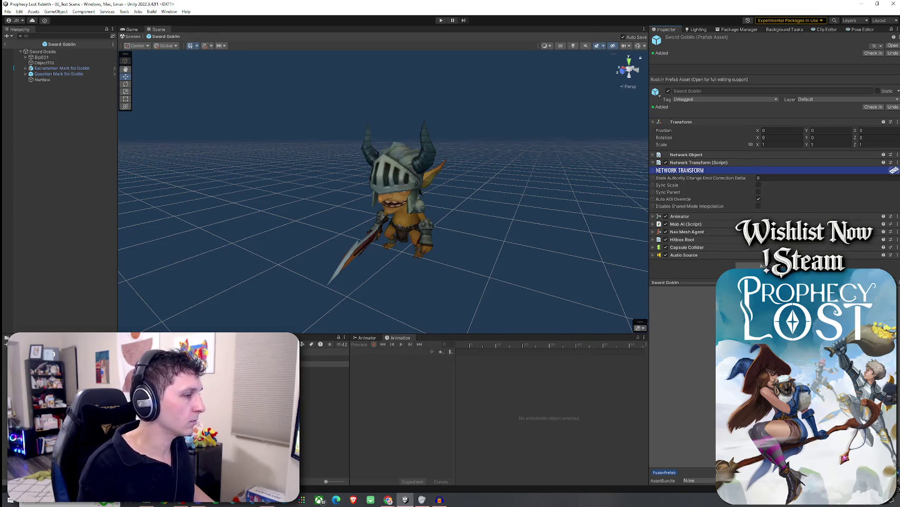
pyautogui.doubleClick(324, 362)
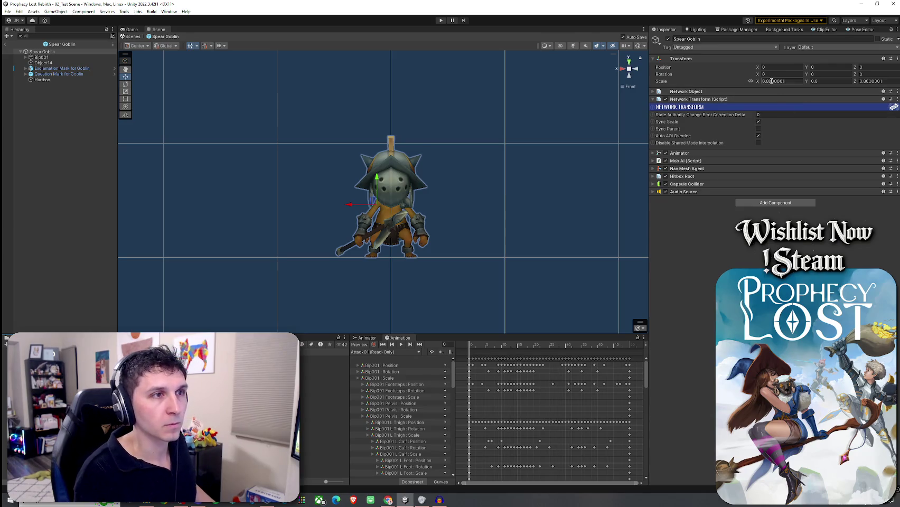
# Step: Check the Spear Goblin's scale, compare both goblins in the test scene, then delete them
pyautogui.click(788, 80)
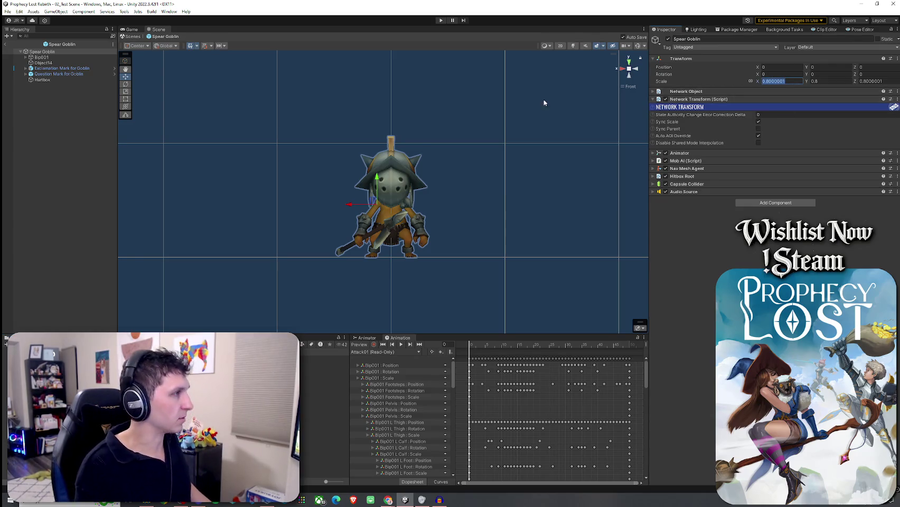
pyautogui.click(6, 44)
pyautogui.moveTo(322, 359)
pyautogui.mouseDown()
pyautogui.moveTo(258, 240)
pyautogui.moveTo(428, 270)
pyautogui.moveTo(432, 259)
pyautogui.moveTo(475, 257)
pyautogui.moveTo(298, 290)
pyautogui.mouseUp()
pyautogui.click(66, 256)
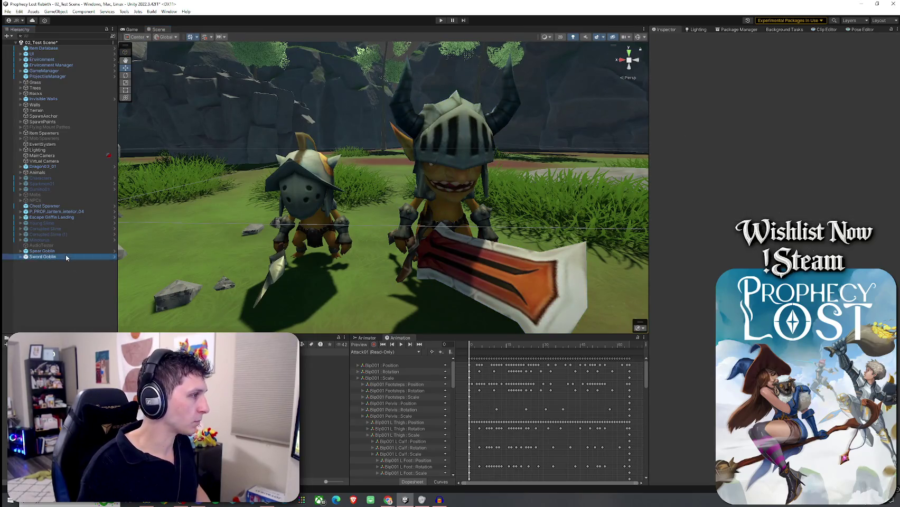
pyautogui.press('Delete')
pyautogui.click(61, 251)
pyautogui.press('Delete')
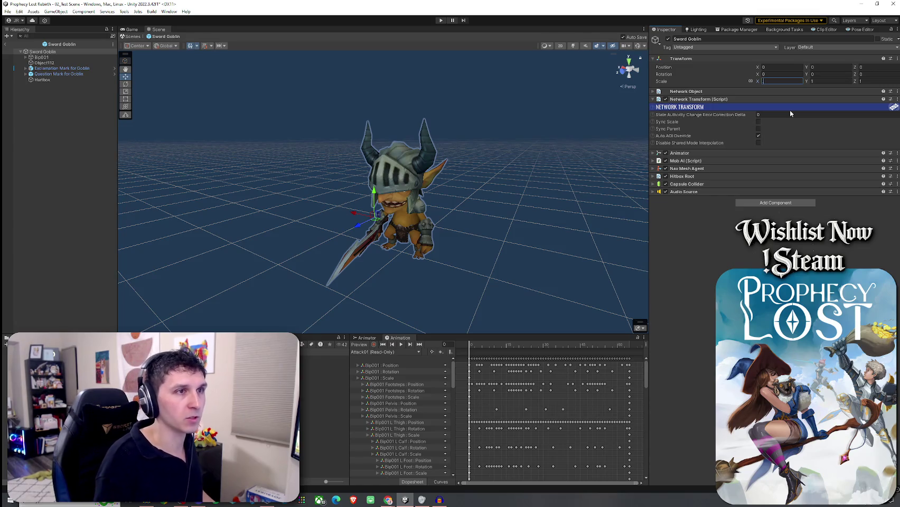
# Step: Set the Sword Goblin's scale to 0.8 and enable Sync Scale
pyautogui.write('0.8')
pyautogui.click(759, 122)
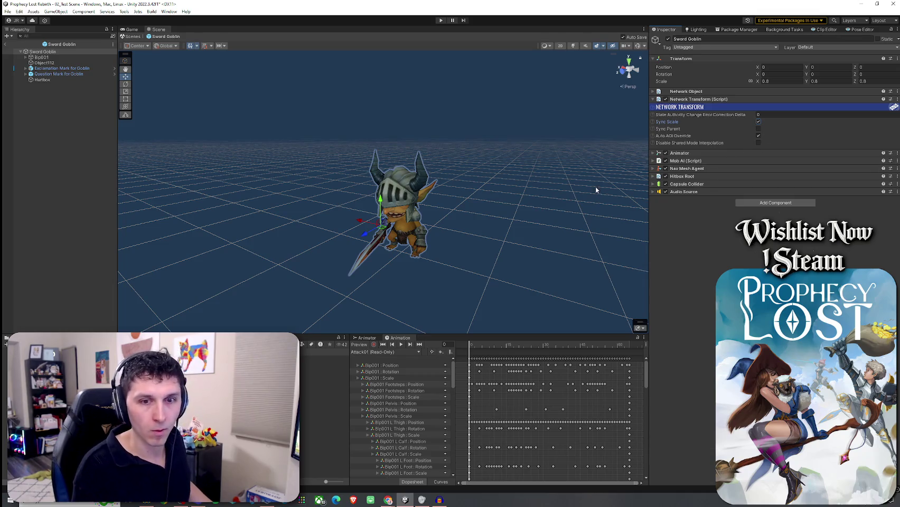
pyautogui.click(8, 11)
pyautogui.click(96, 3)
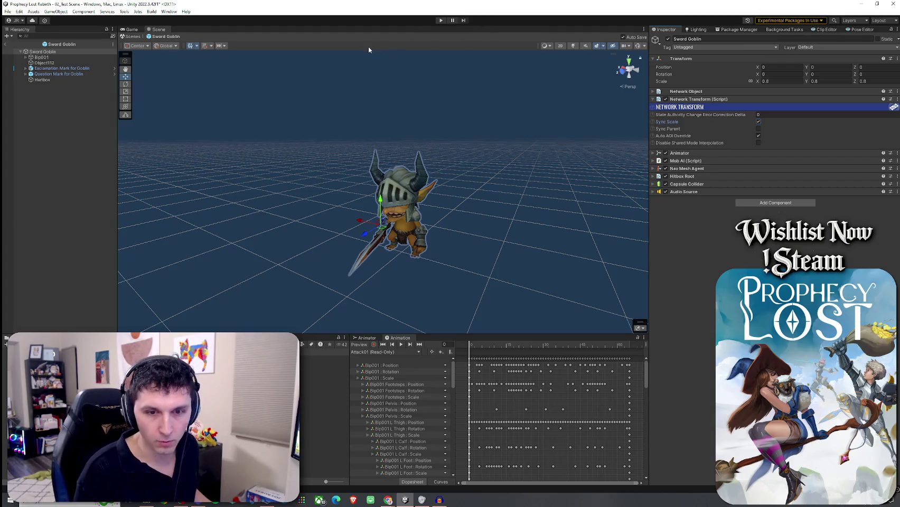
pyautogui.click(7, 11)
pyautogui.press('Escape')
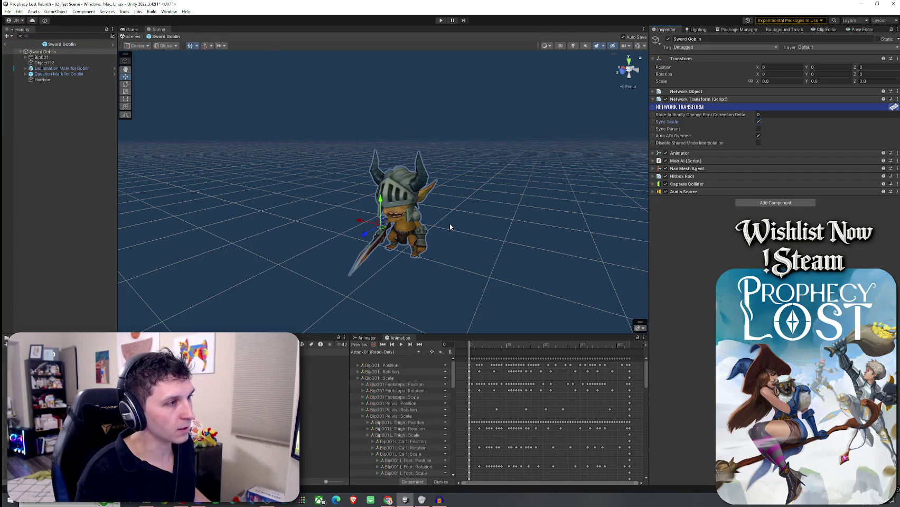
# Step: Review the Sync Scale explanation and toggle it off, then back on
pyautogui.scroll(5, 449, 223)
pyautogui.scroll(-5, 452, 248)
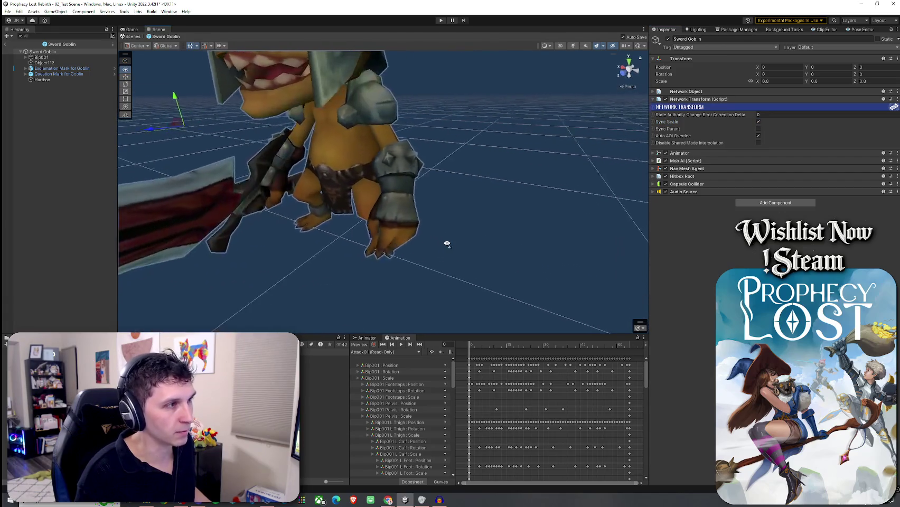
pyautogui.moveTo(445, 244)
pyautogui.mouseDown()
pyautogui.moveTo(397, 229)
pyautogui.moveTo(450, 225)
pyautogui.moveTo(461, 221)
pyautogui.moveTo(456, 213)
pyautogui.moveTo(450, 225)
pyautogui.moveTo(508, 244)
pyautogui.mouseUp()
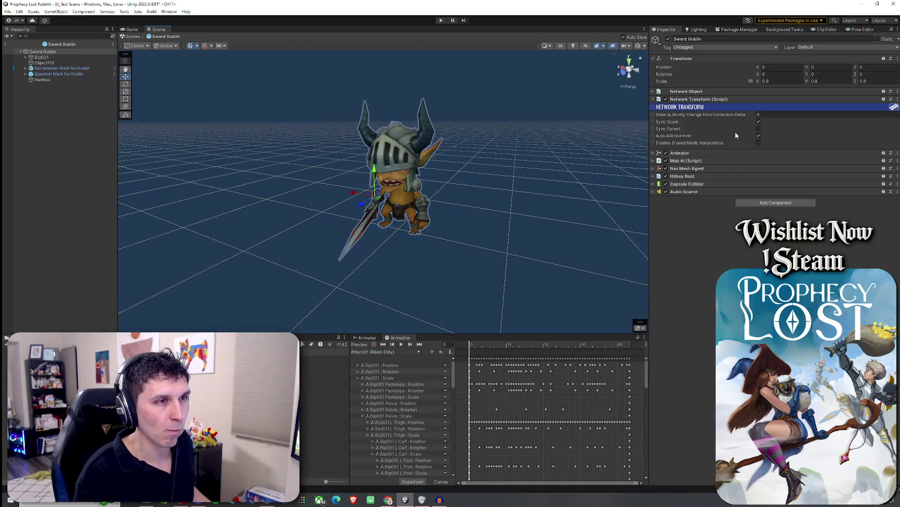
pyautogui.click(659, 123)
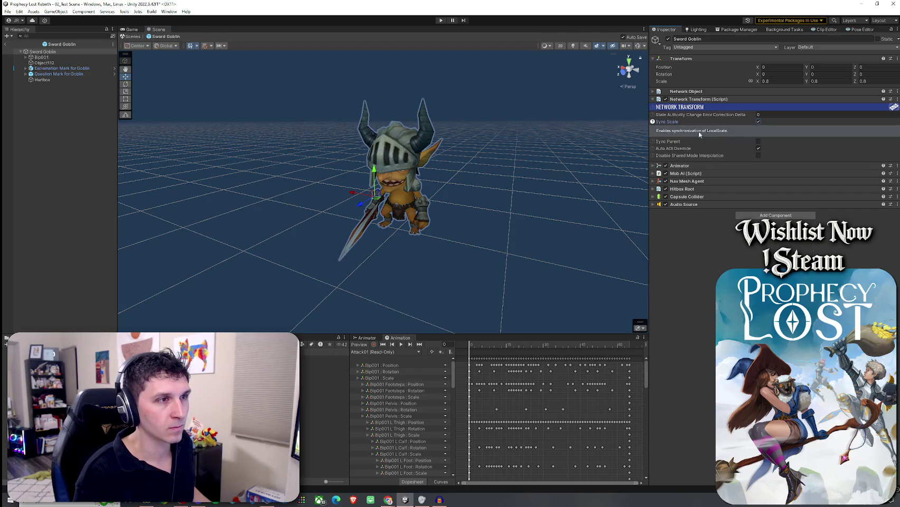
pyautogui.click(658, 128)
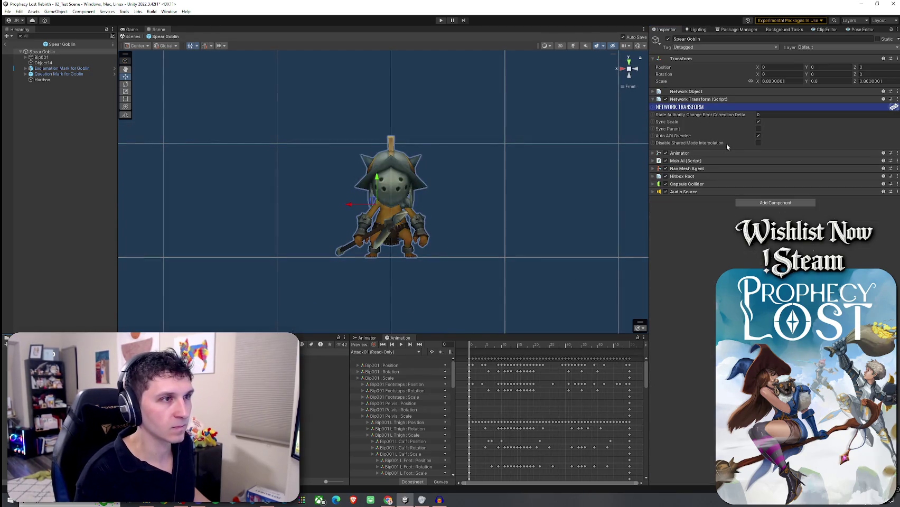
pyautogui.click(758, 121)
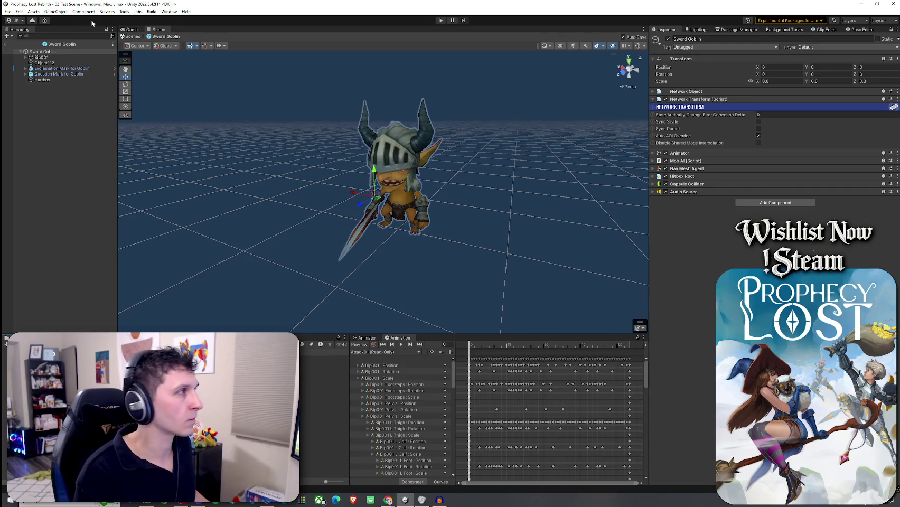
pyautogui.click(7, 11)
pyautogui.click(21, 45)
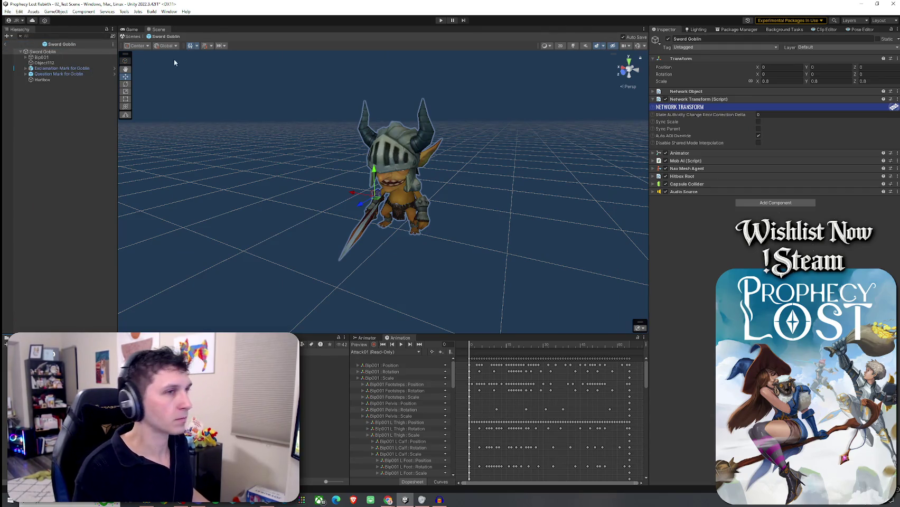
pyautogui.moveTo(683, 136)
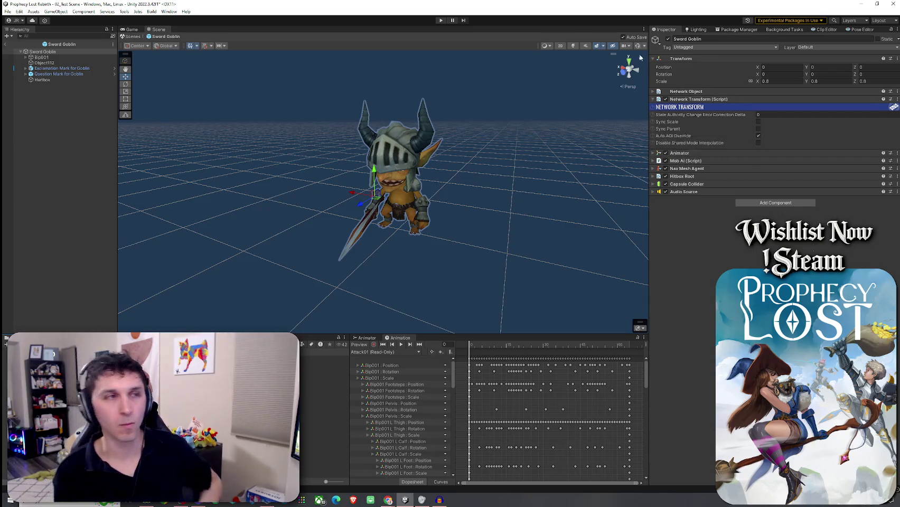
pyautogui.click(758, 122)
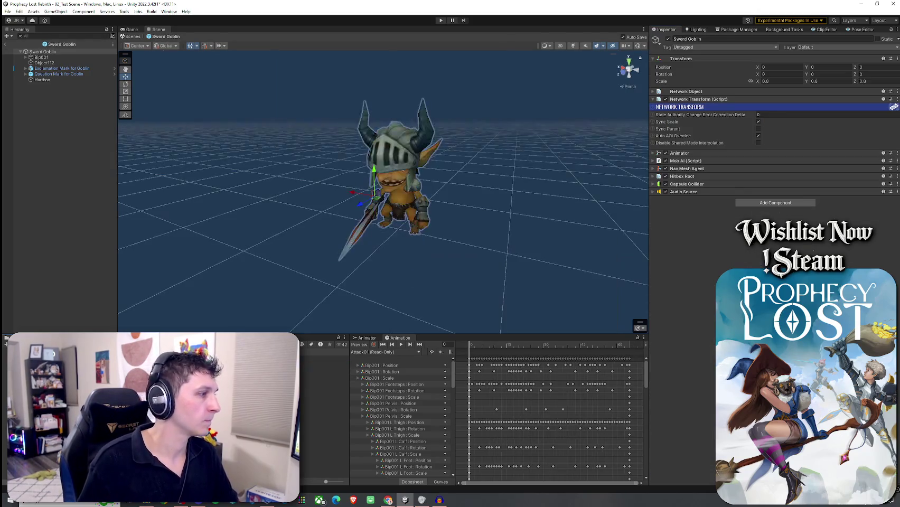
# Step: Switch the scene view to an isometric Left view and pan the goblin aside
pyautogui.click(628, 70)
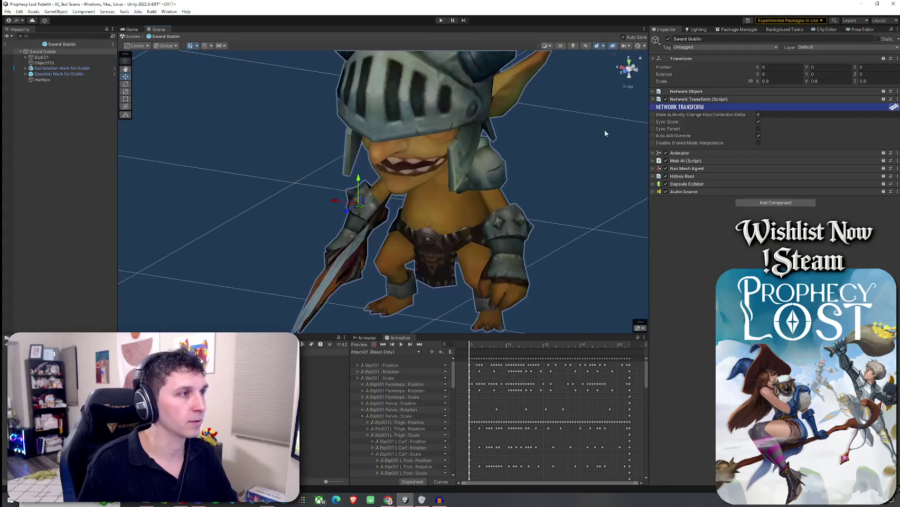
pyautogui.click(636, 74)
pyautogui.moveTo(607, 150)
pyautogui.mouseDown()
pyautogui.moveTo(561, 171)
pyautogui.moveTo(448, 135)
pyautogui.moveTo(398, 141)
pyautogui.mouseUp()
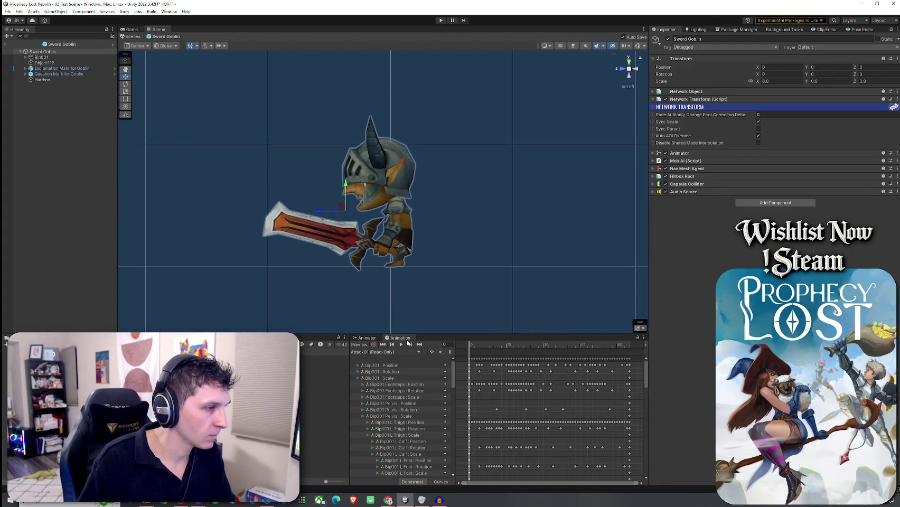
# Step: Spread the Sword Goblin's Idle01, Run, Skill01 and Skill02 animator states out of their stack
pyautogui.click(367, 338)
pyautogui.moveTo(520, 428); pyautogui.dragTo(494, 387)
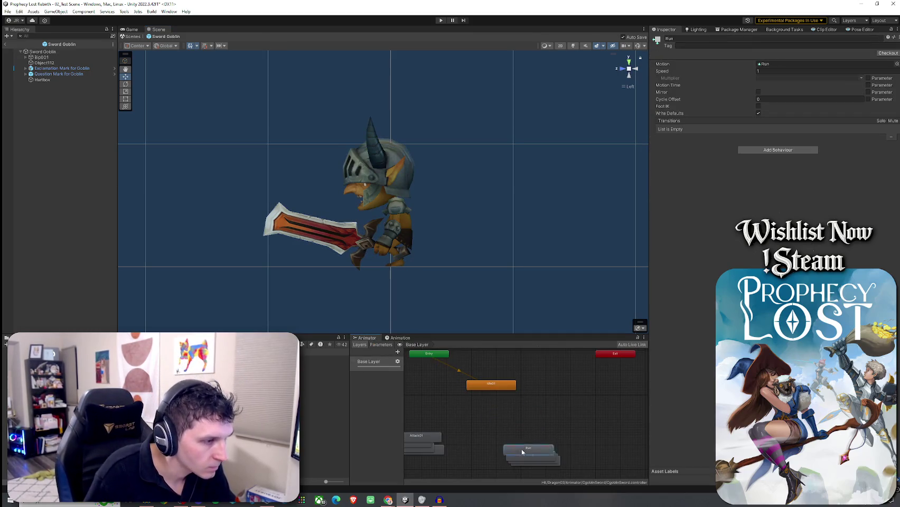
pyautogui.moveTo(521, 452); pyautogui.dragTo(533, 419)
pyautogui.moveTo(523, 457)
pyautogui.mouseDown()
pyautogui.moveTo(588, 420)
pyautogui.moveTo(515, 434)
pyautogui.moveTo(574, 445)
pyautogui.mouseUp()
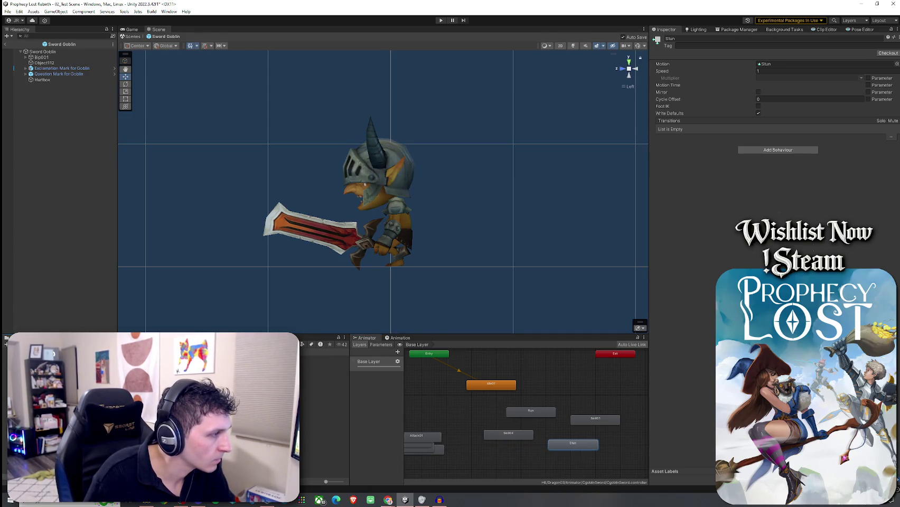
# Step: Open the Spear Goblin prefab and snip its animator state graph with Snipping Tool
pyautogui.doubleClick(324, 359)
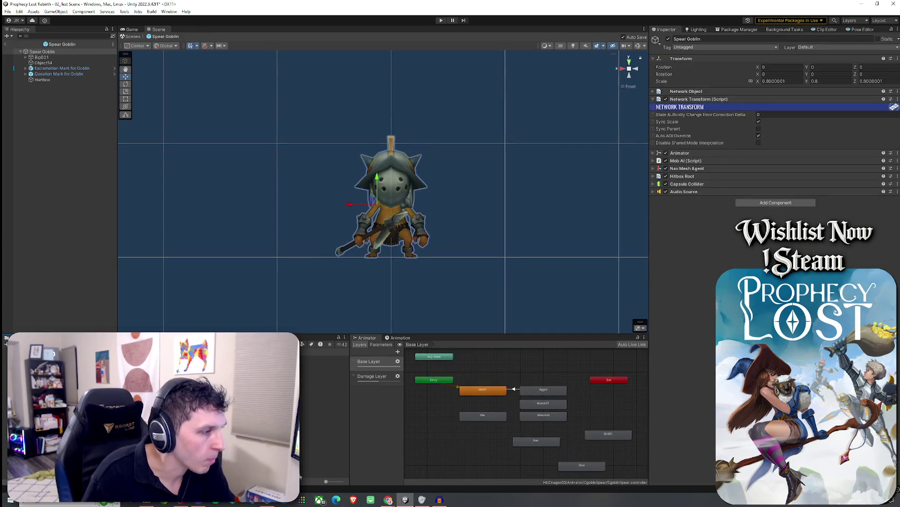
pyautogui.press('super')
pyautogui.write('snip')
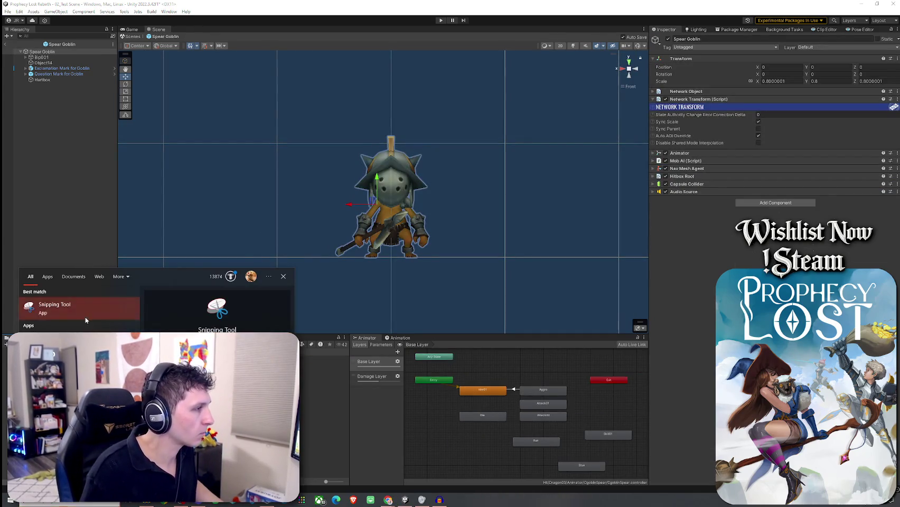
pyautogui.click(85, 321)
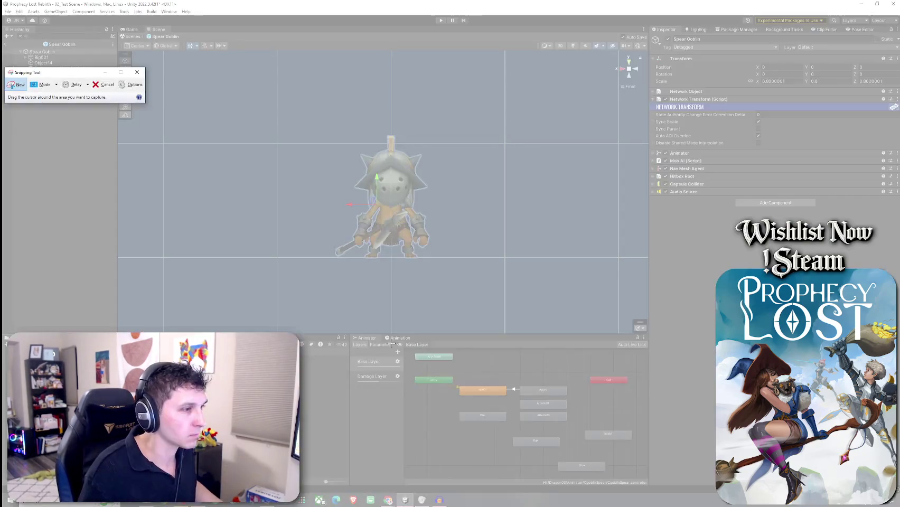
pyautogui.moveTo(403, 342); pyautogui.dragTo(648, 486)
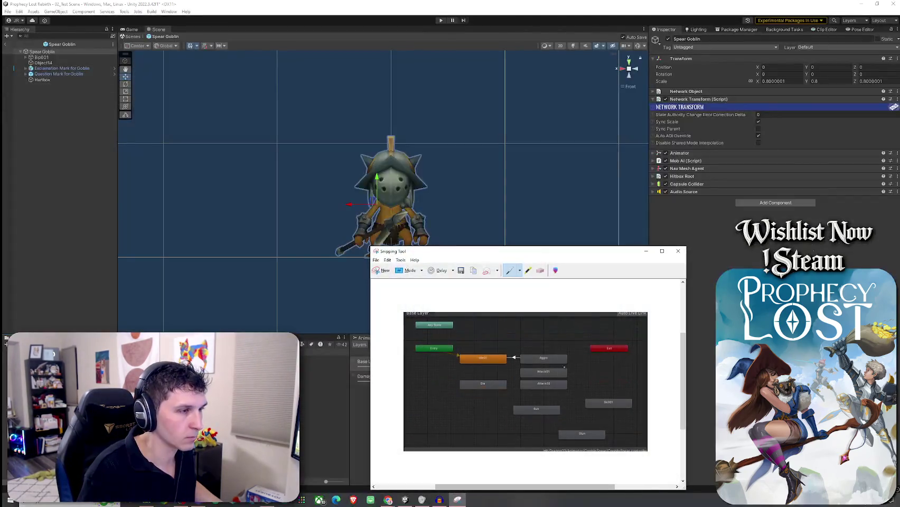
pyautogui.moveTo(472, 253); pyautogui.dragTo(30, 189)
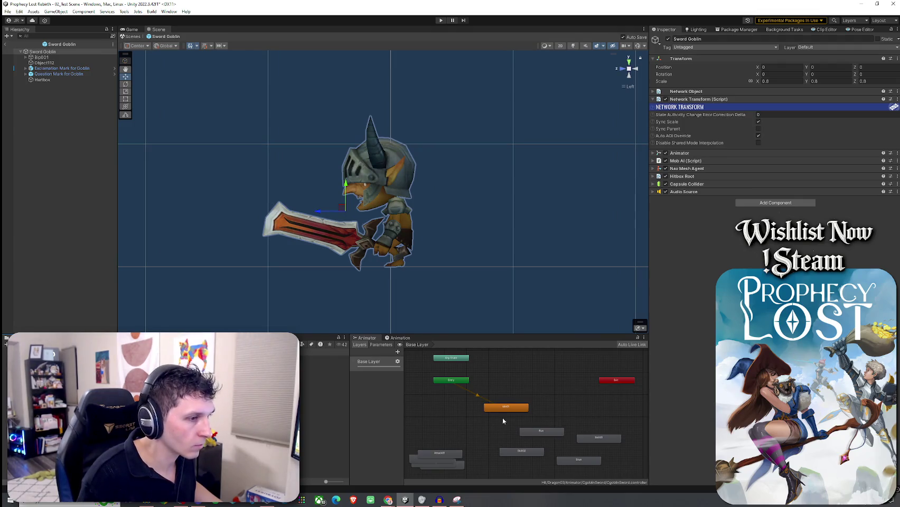
# Step: Separate the Attack01, Damage and Run states in the animator graph
pyautogui.click(502, 407)
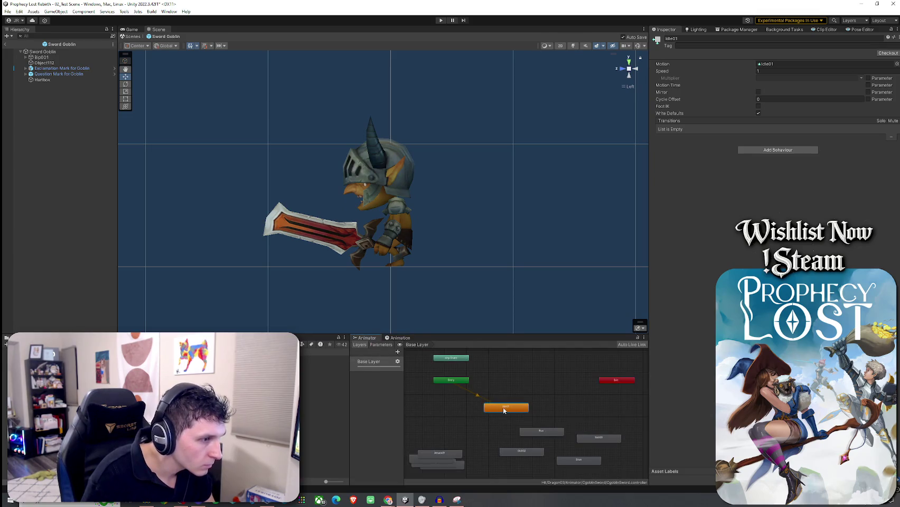
pyautogui.moveTo(447, 451)
pyautogui.mouseDown()
pyautogui.moveTo(436, 418)
pyautogui.moveTo(439, 439)
pyautogui.mouseUp()
pyautogui.moveTo(440, 463); pyautogui.dragTo(443, 455)
pyautogui.moveTo(552, 433)
pyautogui.mouseDown()
pyautogui.moveTo(535, 432)
pyautogui.moveTo(559, 411)
pyautogui.moveTo(576, 412)
pyautogui.mouseUp()
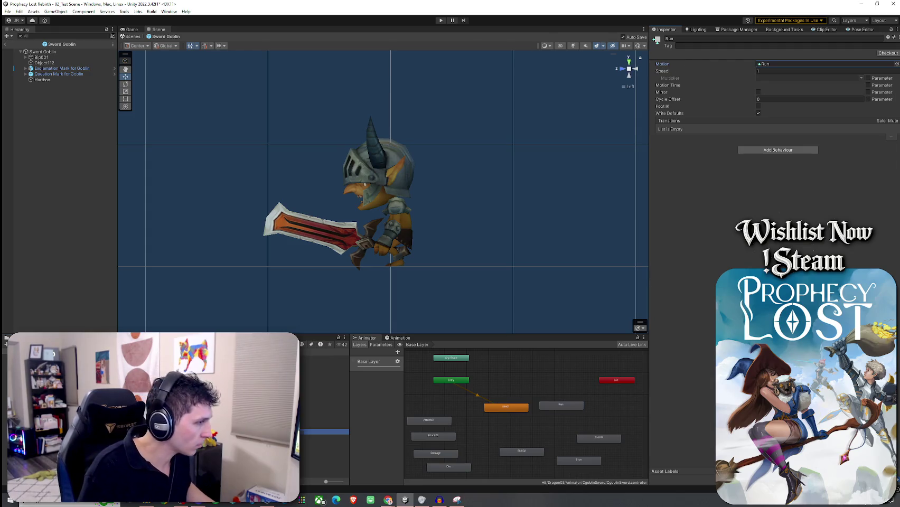
# Step: Rename the Run clip to CgoblinSword Run and assign it as the Run state's Motion
pyautogui.doubleClick(765, 64)
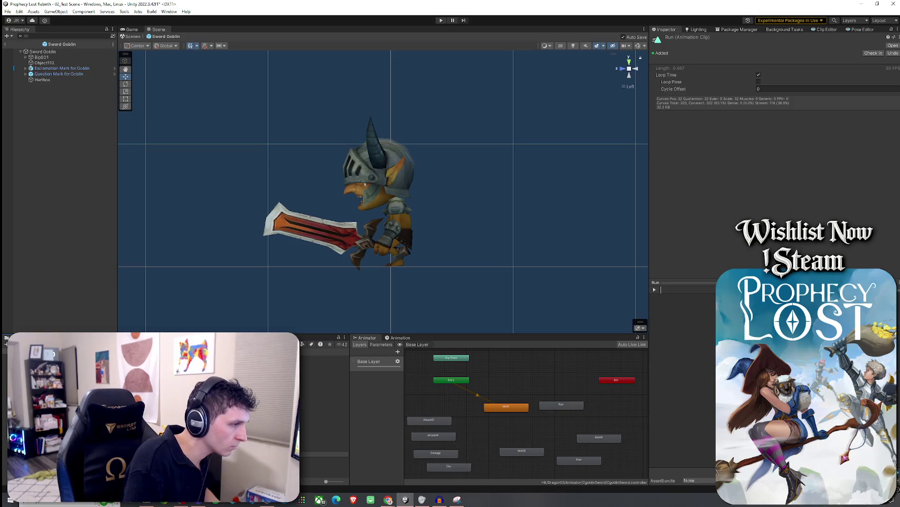
pyautogui.press('Return')
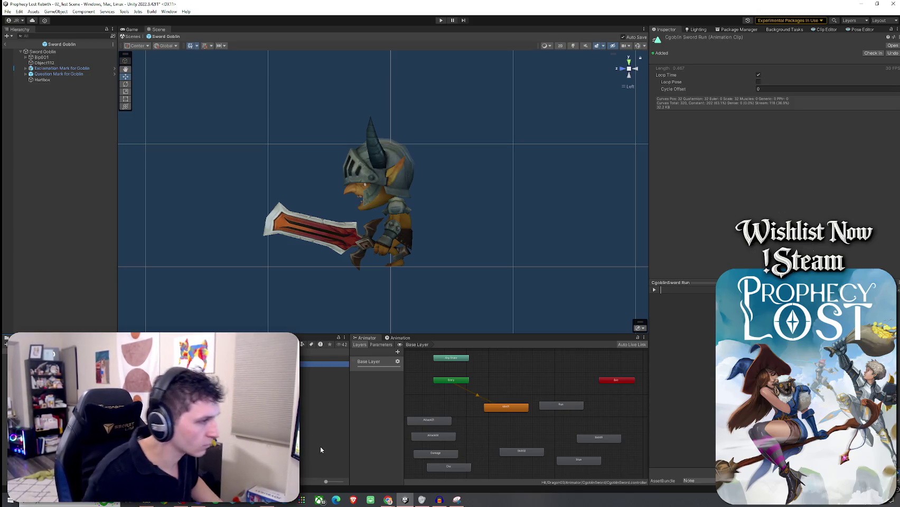
pyautogui.click(561, 405)
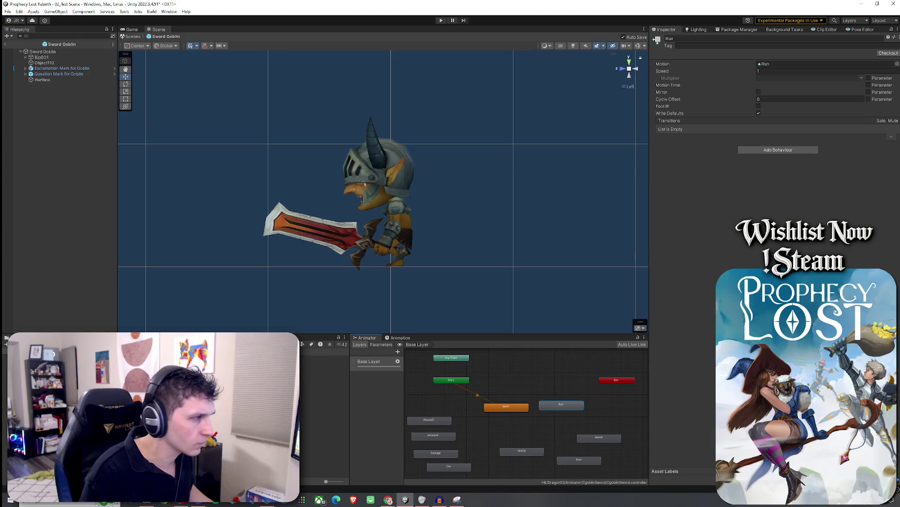
pyautogui.moveTo(319, 365)
pyautogui.mouseDown()
pyautogui.moveTo(556, 310)
pyautogui.moveTo(782, 80)
pyautogui.mouseUp()
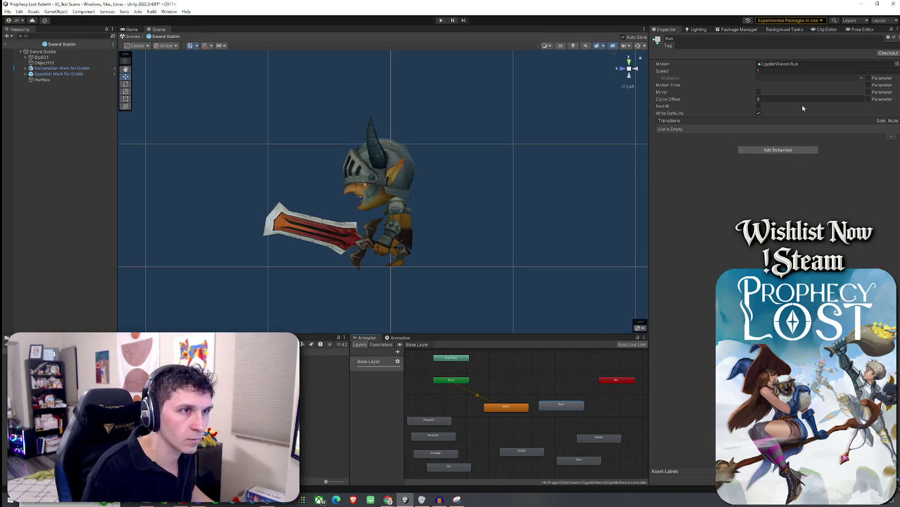
pyautogui.click(390, 339)
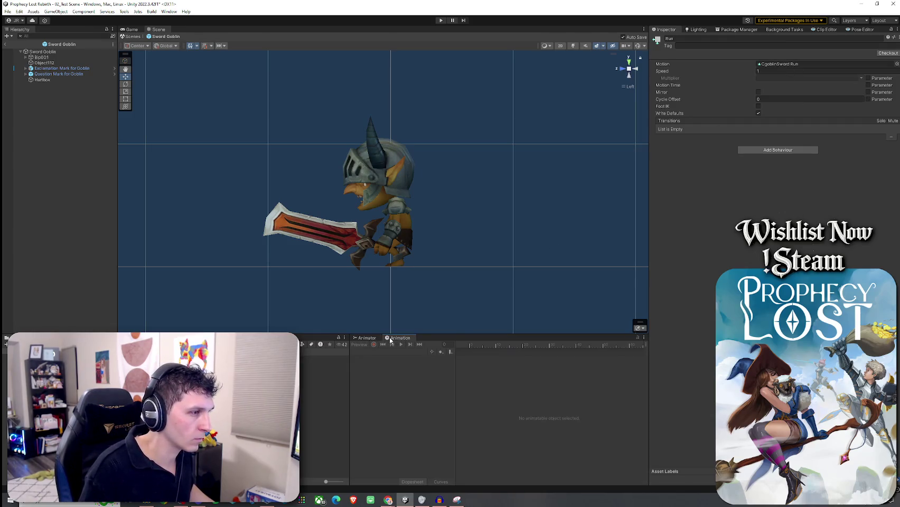
# Step: Preview the CgoblinSword Run clip and add an OnFootstep animation event at frame 1
pyautogui.click(372, 339)
pyautogui.click(396, 339)
pyautogui.click(43, 51)
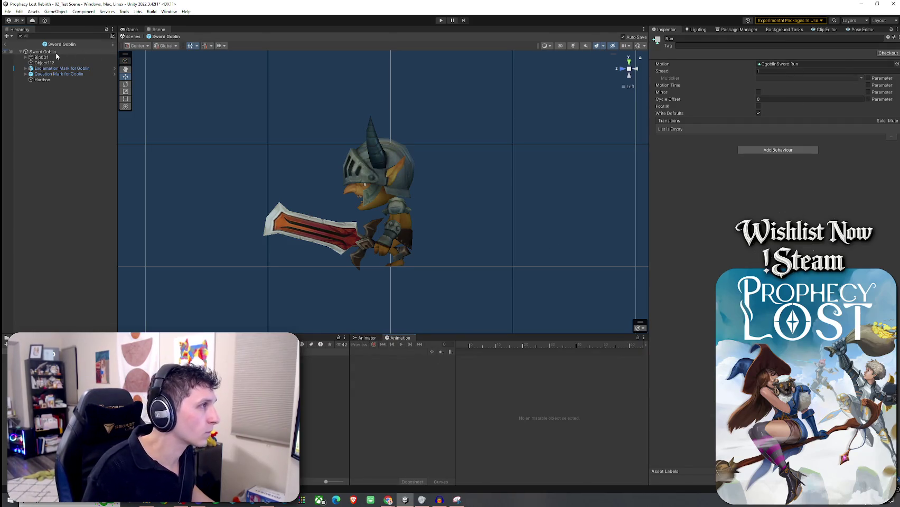
pyautogui.click(383, 352)
pyautogui.click(380, 363)
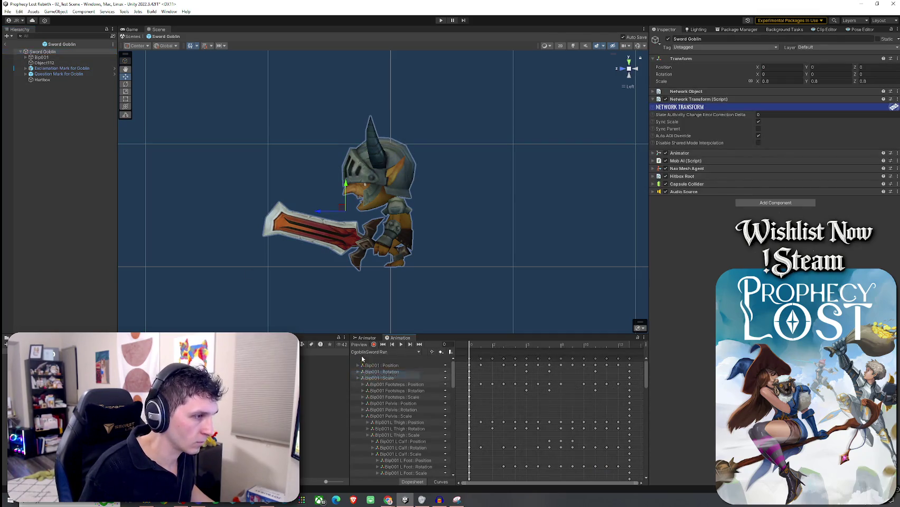
pyautogui.click(359, 344)
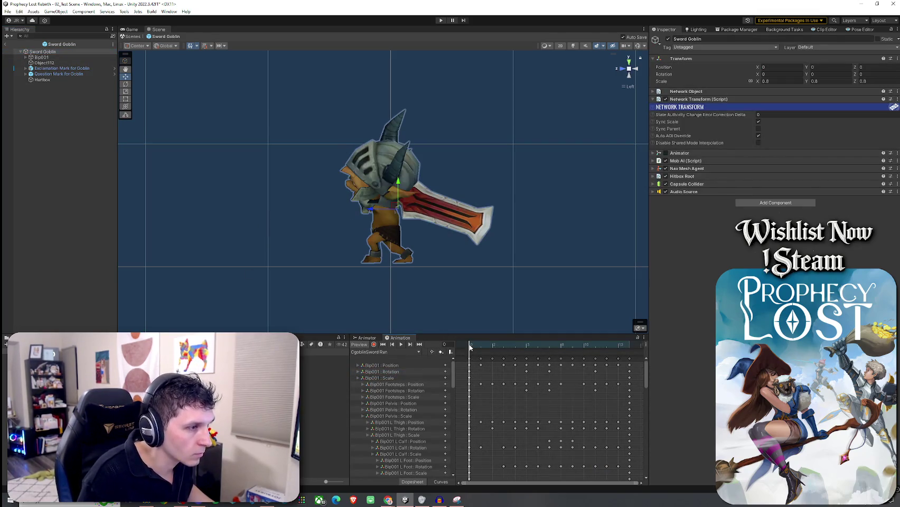
pyautogui.moveTo(472, 348)
pyautogui.mouseDown()
pyautogui.moveTo(549, 362)
pyautogui.moveTo(528, 359)
pyautogui.moveTo(535, 358)
pyautogui.mouseUp()
pyautogui.rightClick(536, 354)
pyautogui.click(549, 356)
pyautogui.click(762, 56)
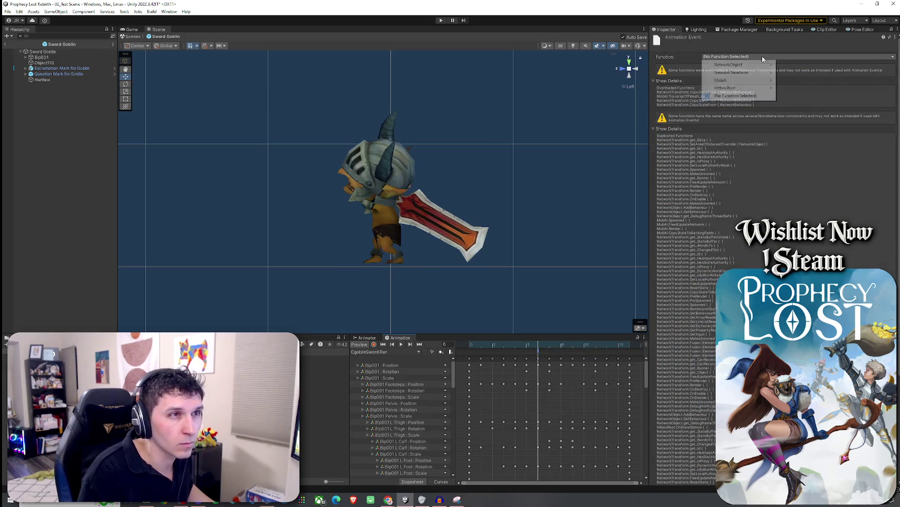
pyautogui.moveTo(742, 84)
pyautogui.moveTo(798, 87)
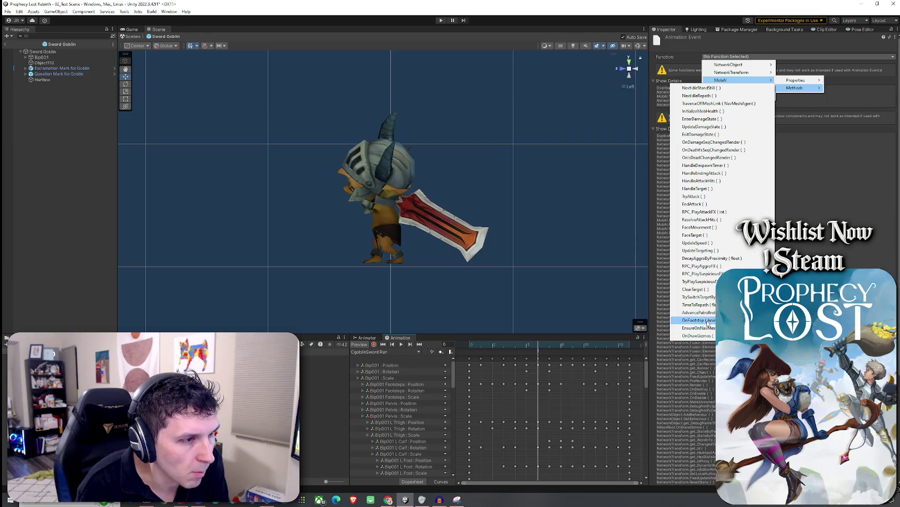
pyautogui.click(691, 320)
# Step: Add a second OnFootstep animation event at frame 14 of the run clip
pyautogui.click(570, 347)
pyautogui.moveTo(570, 352)
pyautogui.mouseDown()
pyautogui.moveTo(613, 354)
pyautogui.moveTo(626, 359)
pyautogui.moveTo(610, 361)
pyautogui.moveTo(628, 360)
pyautogui.moveTo(608, 359)
pyautogui.moveTo(621, 363)
pyautogui.mouseUp()
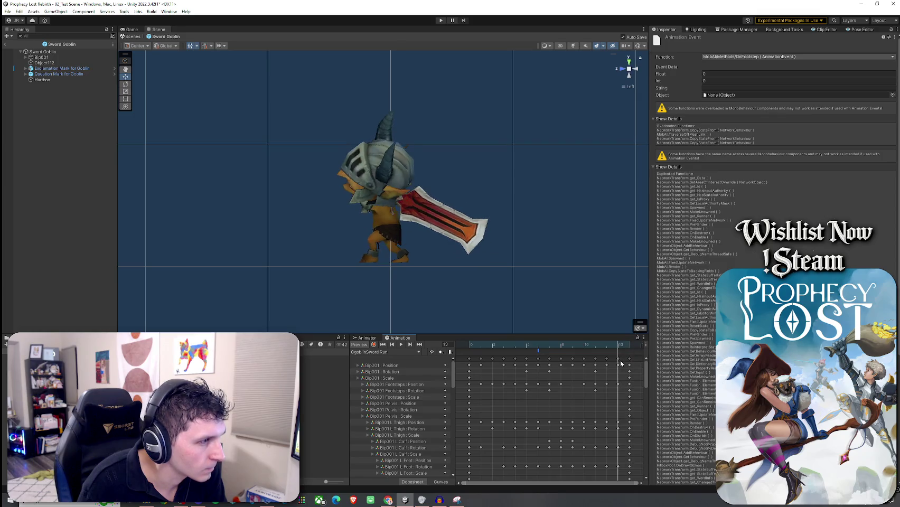
pyautogui.rightClick(623, 352)
pyautogui.click(642, 357)
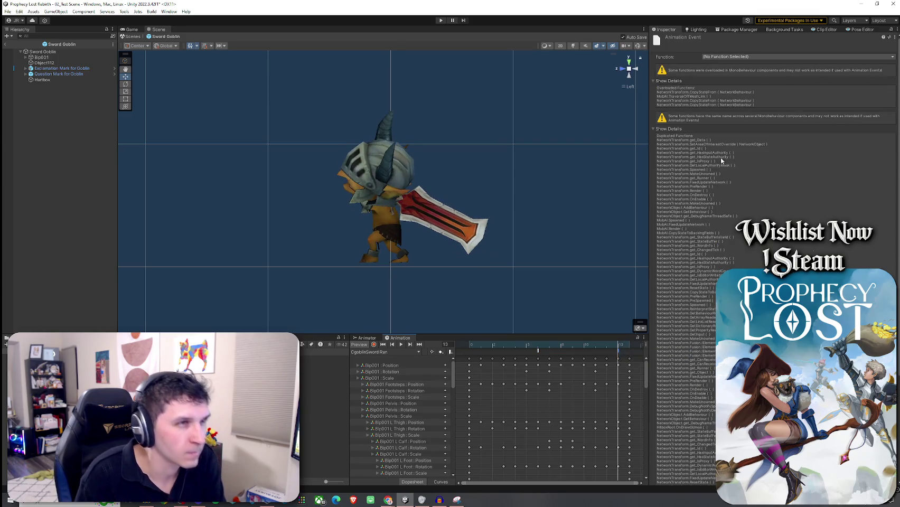
pyautogui.click(711, 55)
pyautogui.moveTo(740, 80)
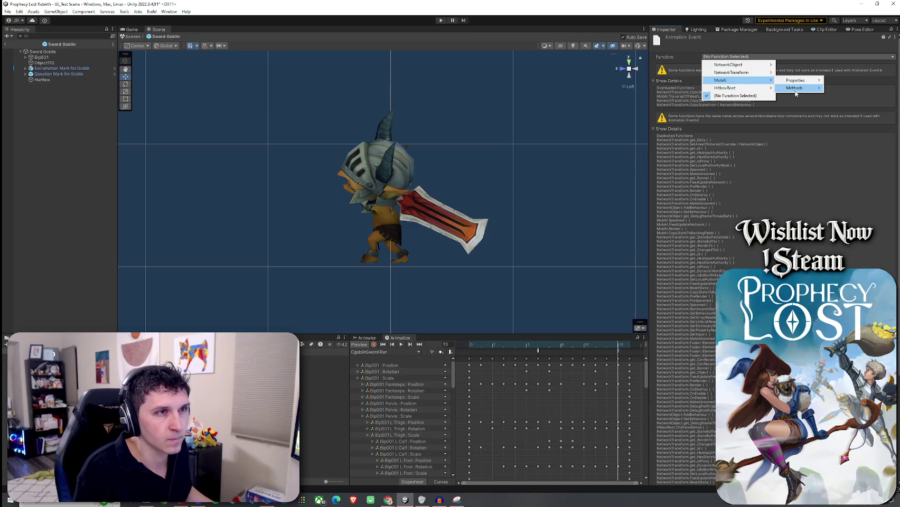
pyautogui.moveTo(795, 87)
pyautogui.click(696, 320)
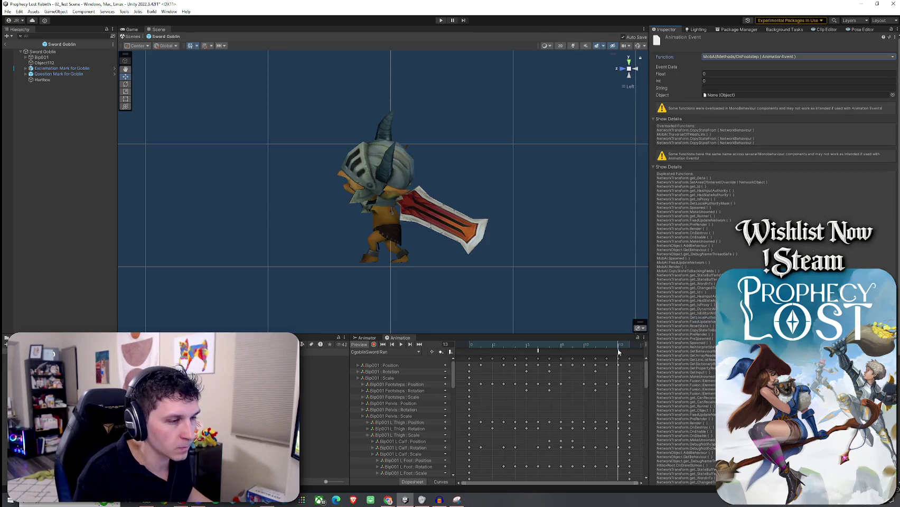
pyautogui.moveTo(618, 352)
pyautogui.mouseDown()
pyautogui.moveTo(468, 363)
pyautogui.moveTo(616, 374)
pyautogui.mouseUp()
pyautogui.moveTo(327, 185)
pyautogui.mouseDown()
pyautogui.moveTo(509, 202)
pyautogui.moveTo(309, 190)
pyautogui.mouseUp()
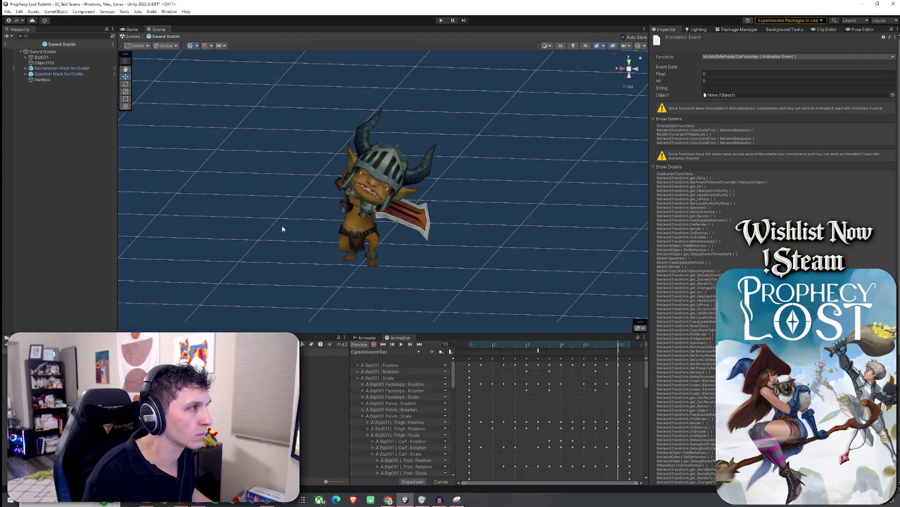
pyautogui.click(42, 52)
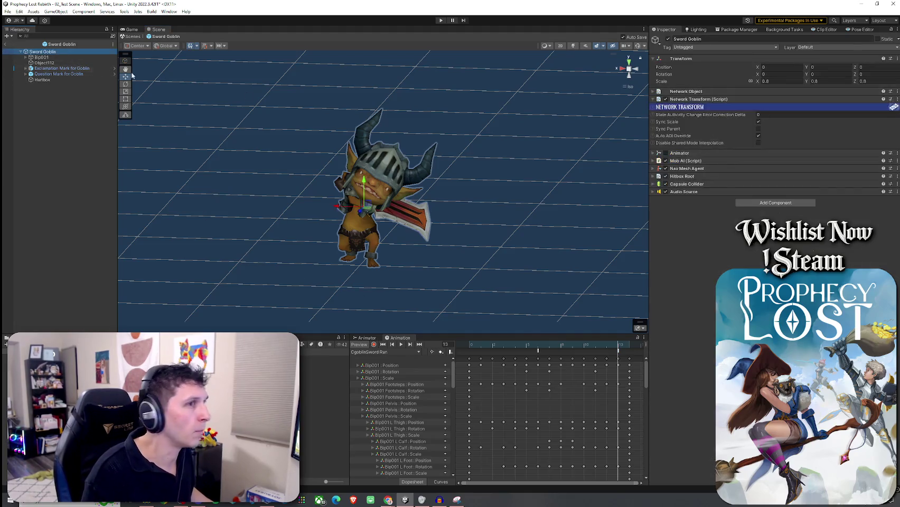
# Step: Enable the Animator, stop the animation preview and return the scene view to perspective
pyautogui.click(665, 153)
pyautogui.click(368, 347)
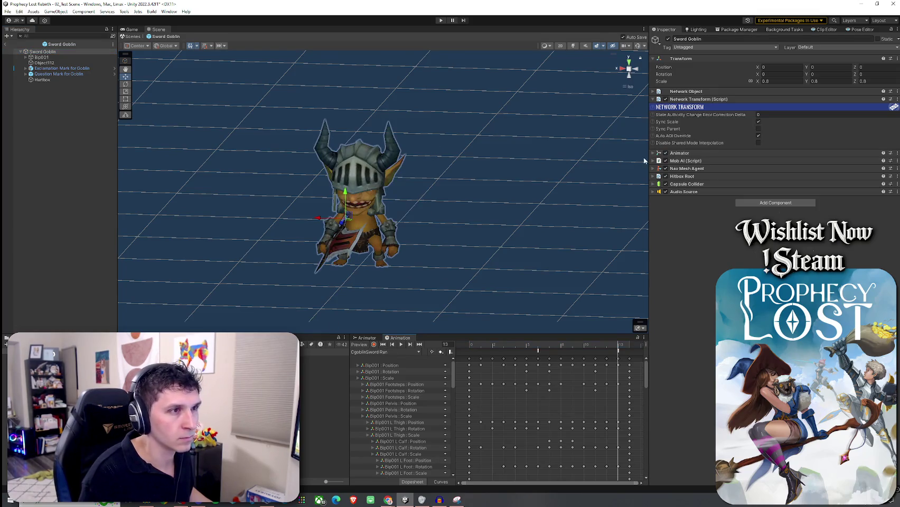
pyautogui.moveTo(501, 190); pyautogui.dragTo(600, 107)
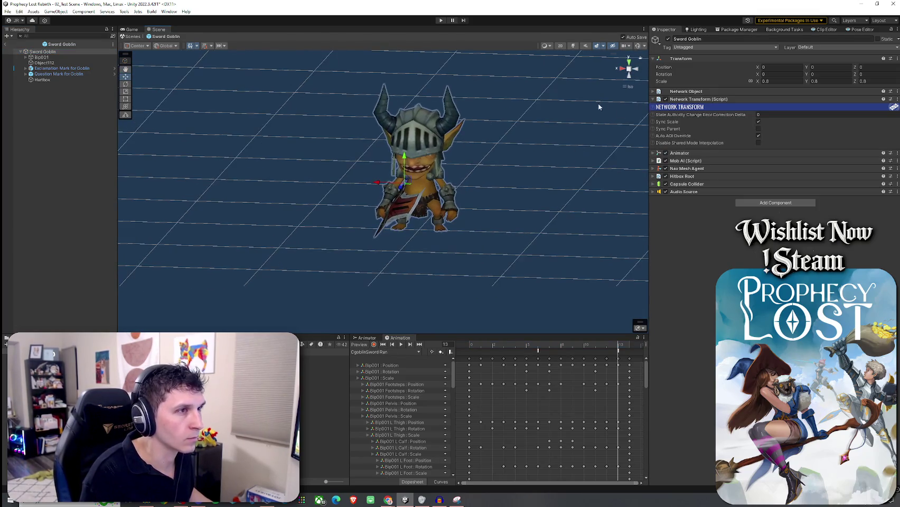
pyautogui.click(631, 87)
pyautogui.moveTo(555, 148); pyautogui.dragTo(447, 177)
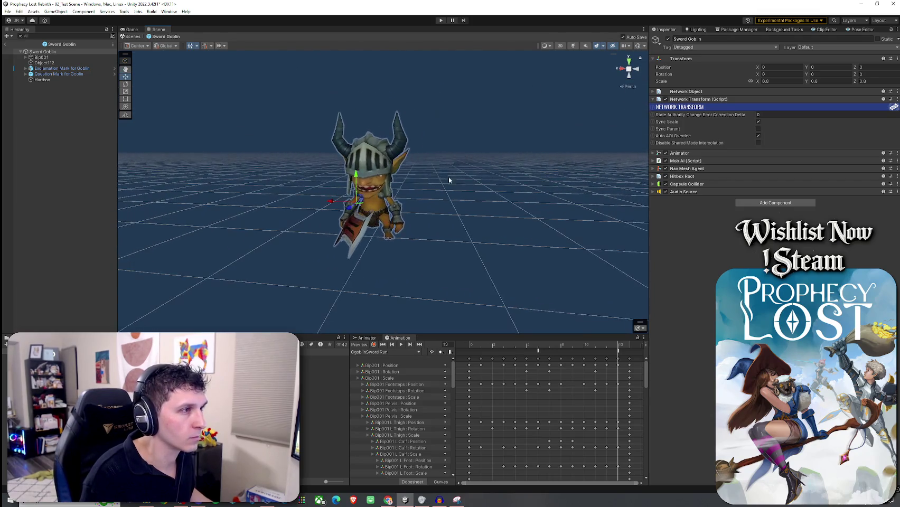
pyautogui.click(653, 153)
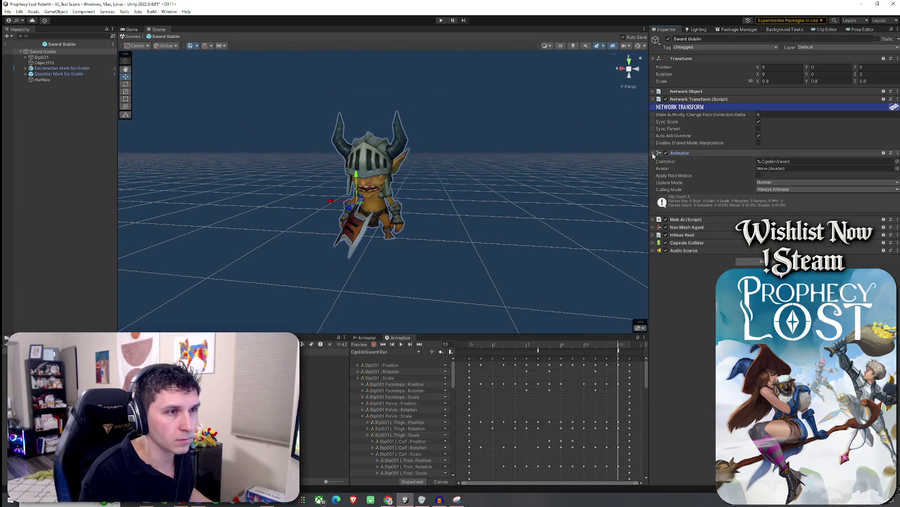
# Step: Assign the goblin's own Audio Source to Mob AI's Damage, Death, Attack and Footstep/Aggro Sfx Source fields
pyautogui.click(653, 220)
pyautogui.scroll(-4, 691, 220)
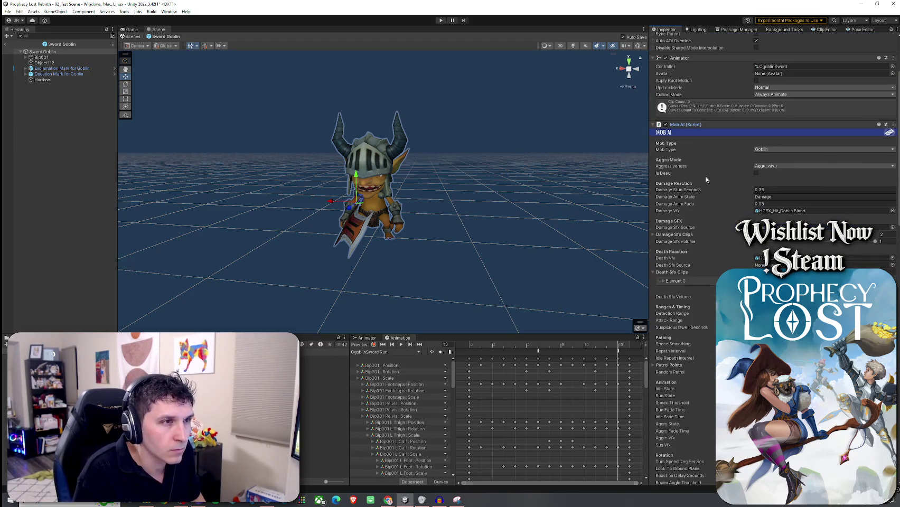
pyautogui.scroll(-12, 697, 211)
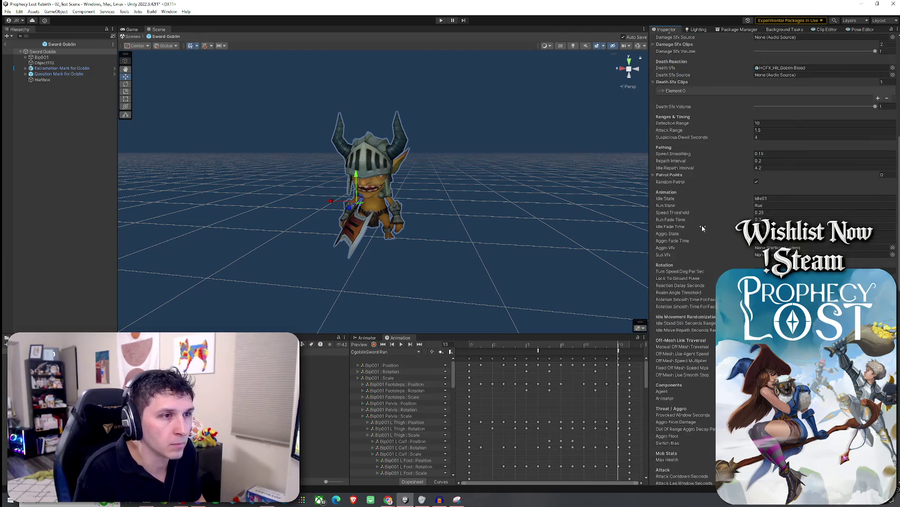
pyautogui.scroll(-14, 702, 226)
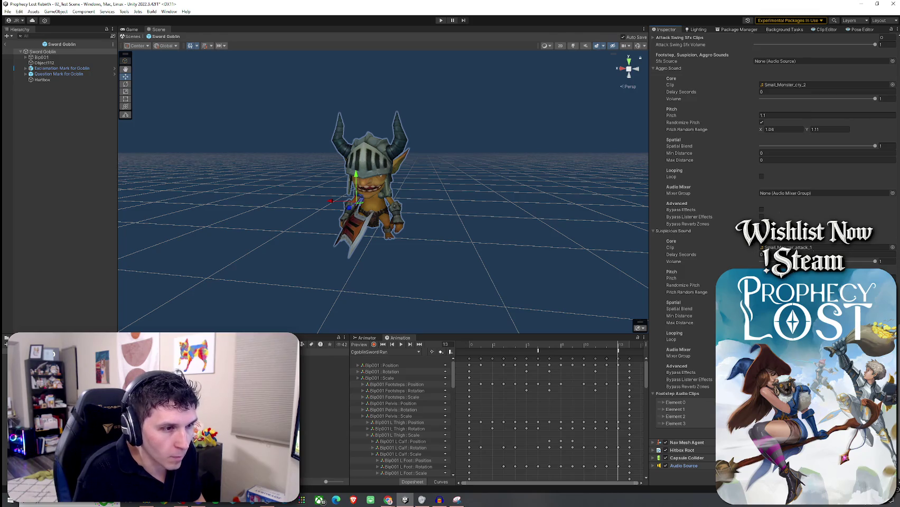
pyautogui.moveTo(740, 55)
pyautogui.mouseDown()
pyautogui.moveTo(734, 61)
pyautogui.moveTo(771, 61)
pyautogui.mouseUp()
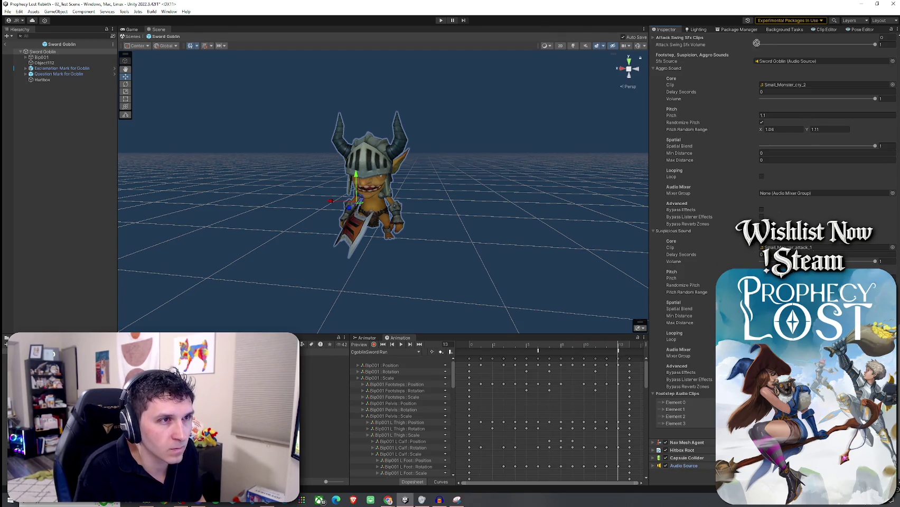
pyautogui.scroll(4, 738, 257)
pyautogui.scroll(-4, 739, 257)
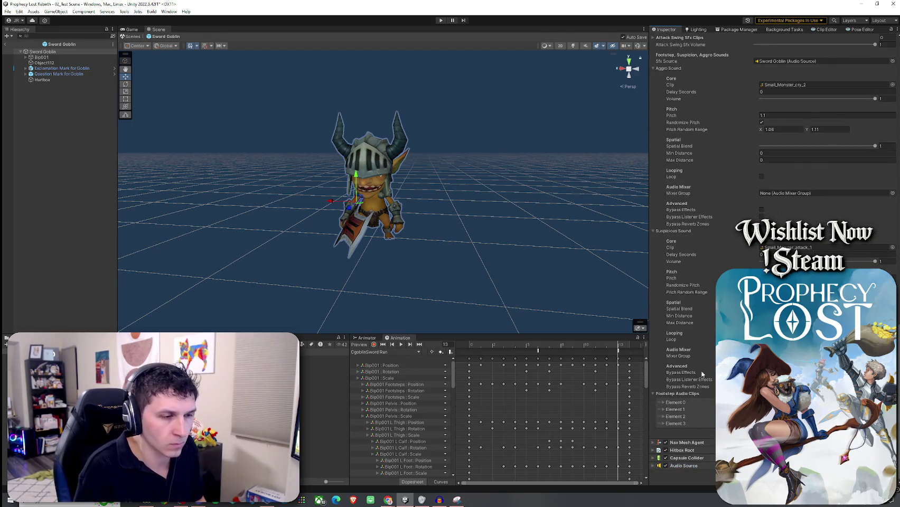
pyautogui.scroll(10, 730, 52)
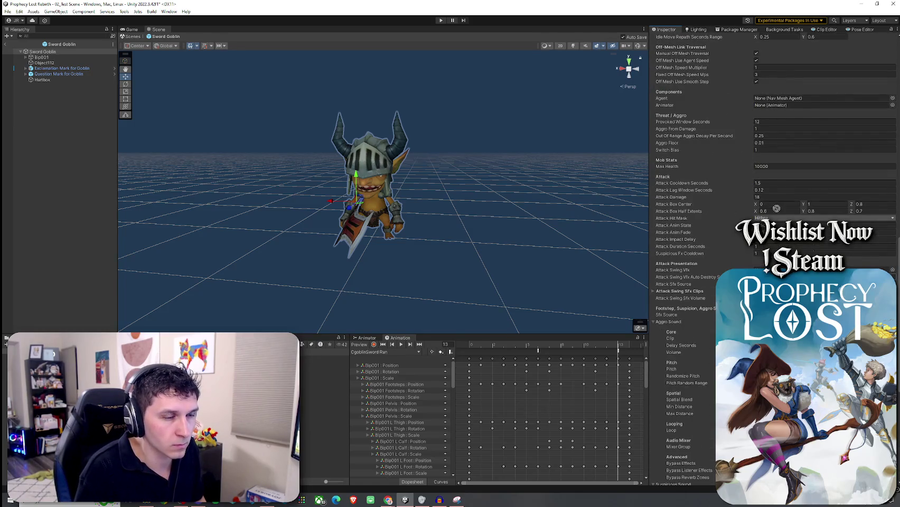
pyautogui.scroll(12, 762, 119)
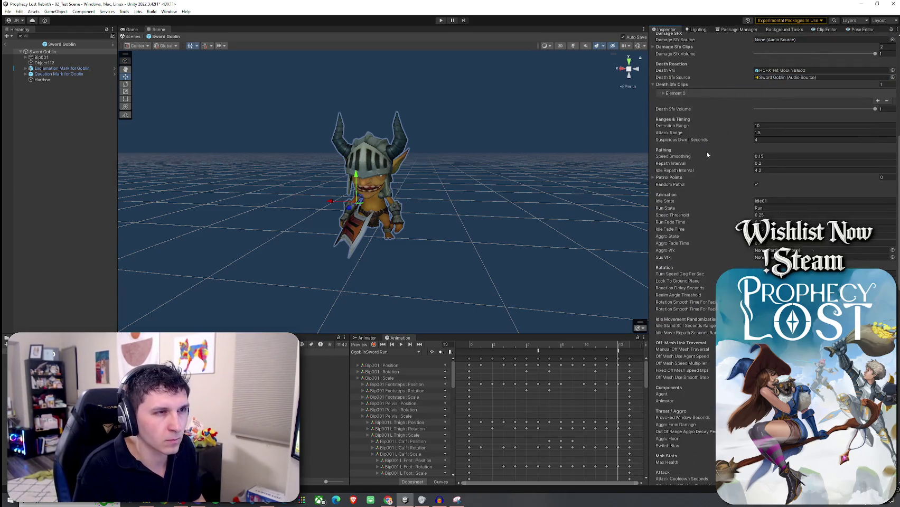
pyautogui.scroll(-18, 703, 174)
pyautogui.scroll(-1, 702, 407)
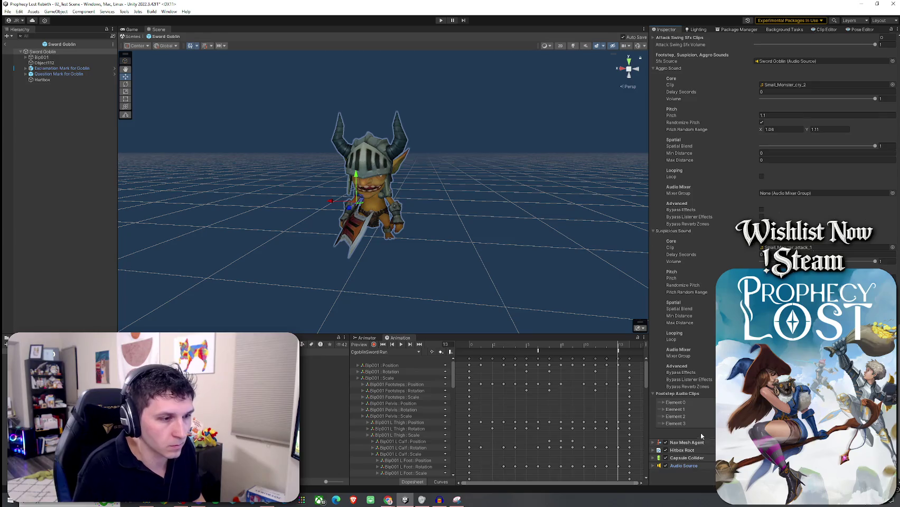
pyautogui.scroll(15, 744, 42)
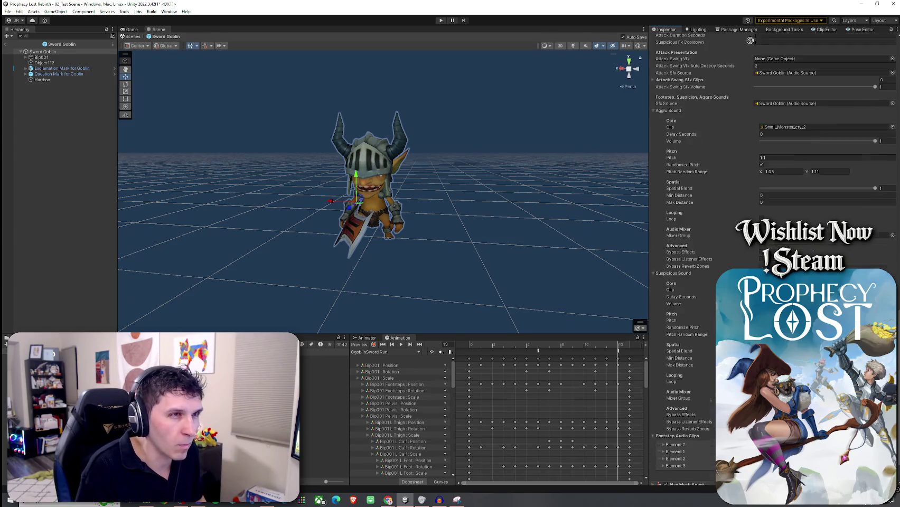
pyautogui.moveTo(744, 39); pyautogui.dragTo(771, 210)
pyautogui.scroll(3, 724, 197)
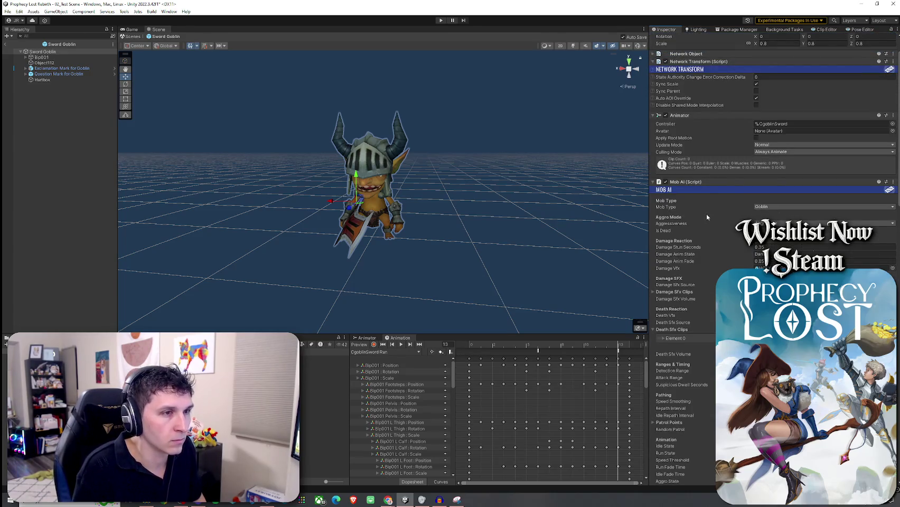
pyautogui.scroll(-4, 707, 216)
# Step: Set the Mob AI Aggro Sound Clip to Small_Monster_cry_4
pyautogui.click(667, 244)
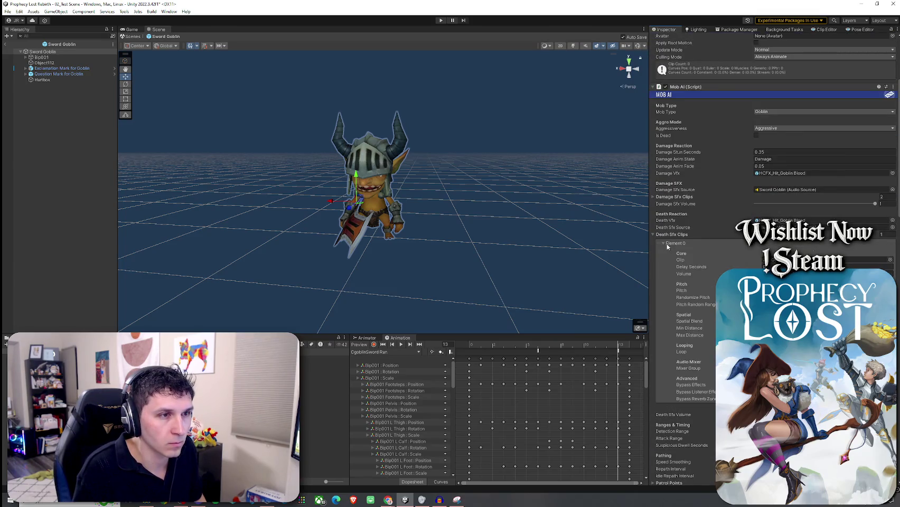
pyautogui.click(664, 244)
pyautogui.scroll(-10, 671, 243)
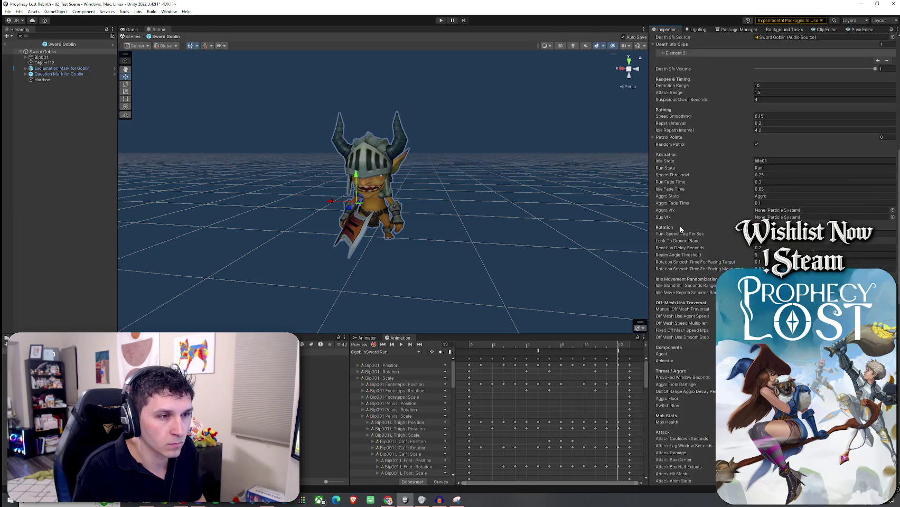
pyautogui.click(87, 53)
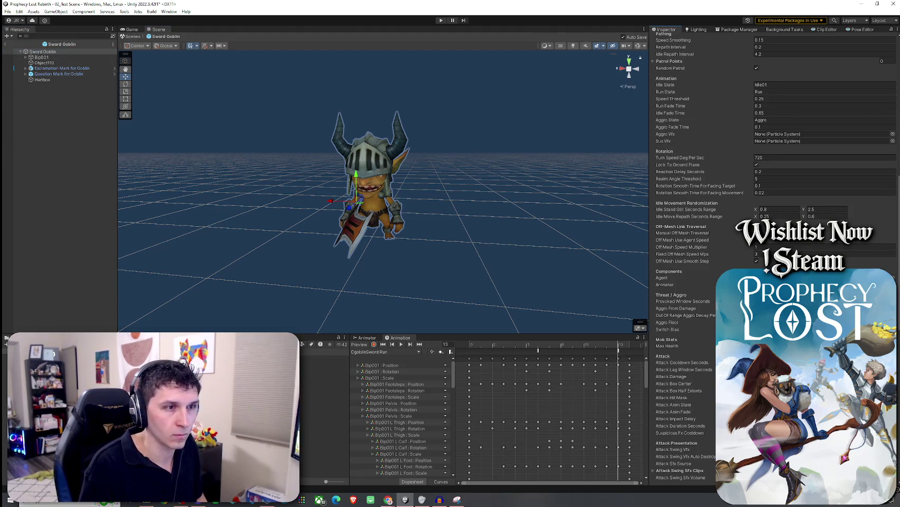
pyautogui.scroll(-4, 700, 290)
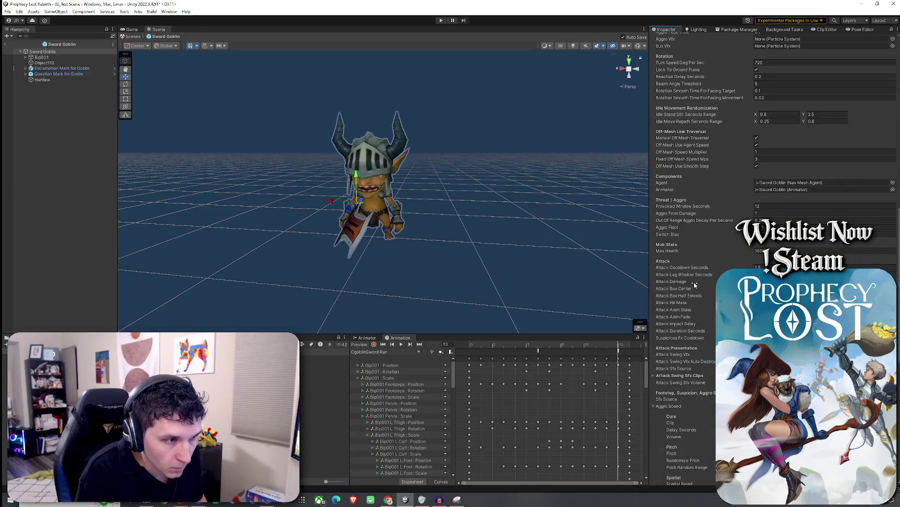
pyautogui.scroll(-4, 694, 284)
pyautogui.scroll(-10, 711, 250)
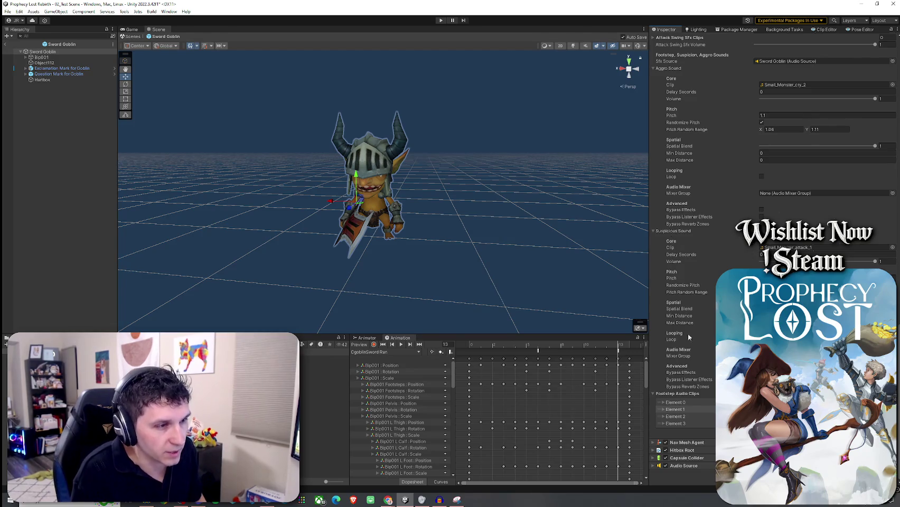
pyautogui.scroll(5, 692, 341)
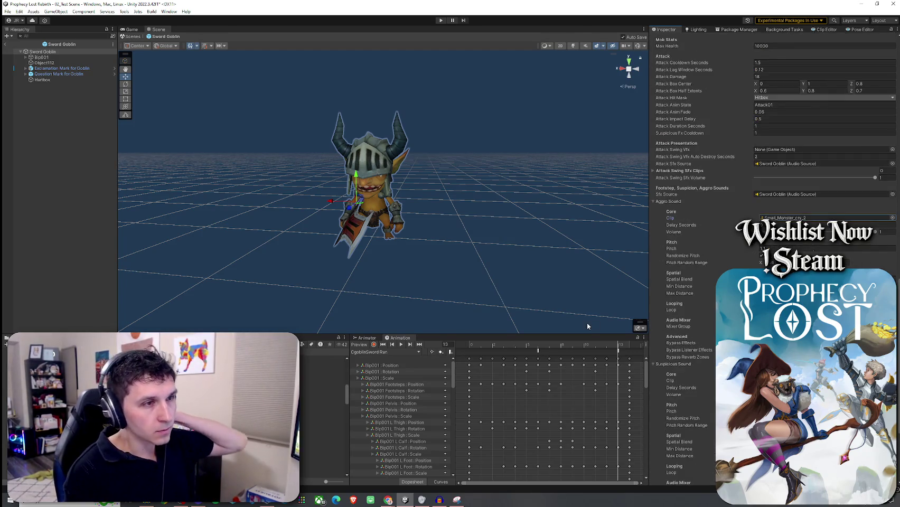
pyautogui.click(782, 219)
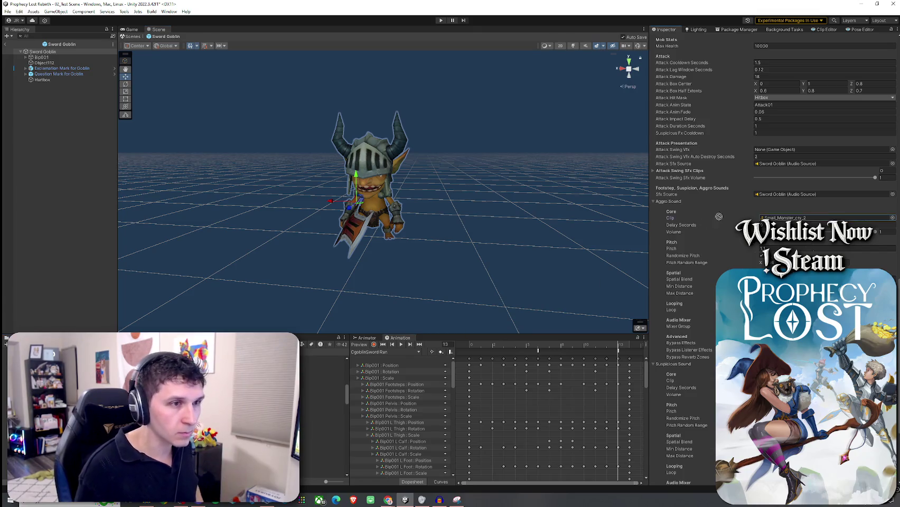
pyautogui.moveTo(782, 222); pyautogui.dragTo(783, 219)
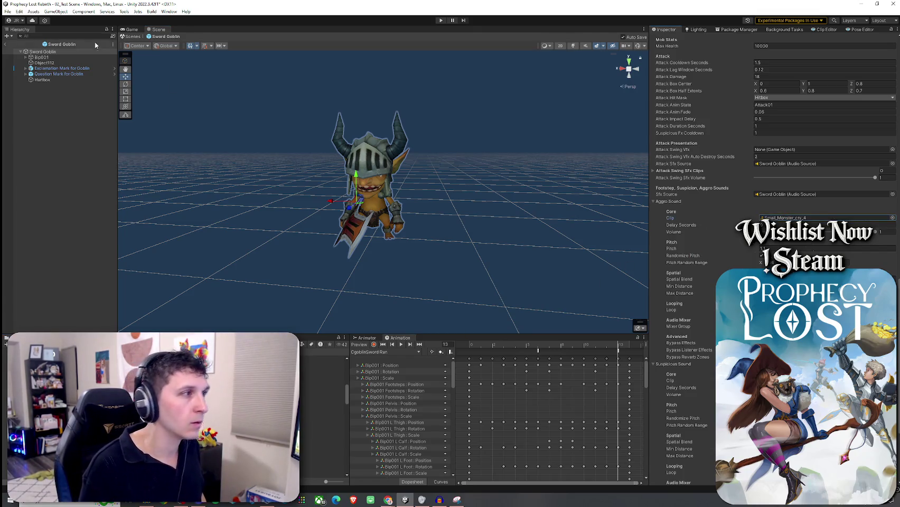
# Step: Save the prefab, return to 02_Test Scene and save the scene
pyautogui.click(7, 12)
pyautogui.click(7, 45)
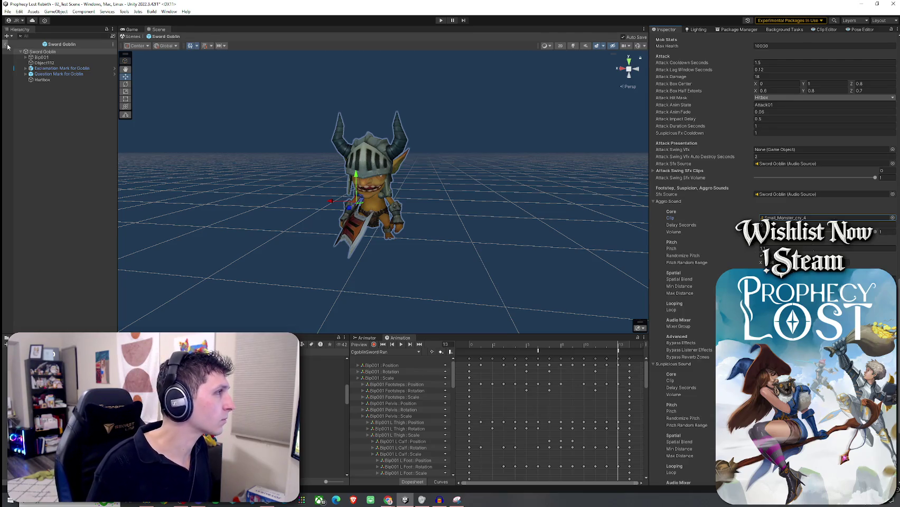
pyautogui.click(7, 11)
pyautogui.click(18, 44)
pyautogui.click(5, 43)
pyautogui.click(7, 11)
pyautogui.click(18, 44)
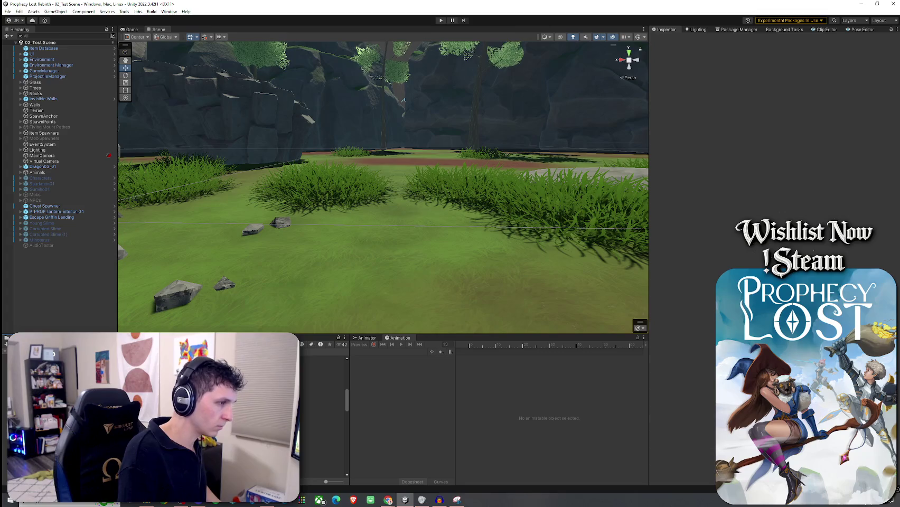
# Step: Place a Spear Goblin and a Sword Goblin in the test scene and save
pyautogui.click(324, 360)
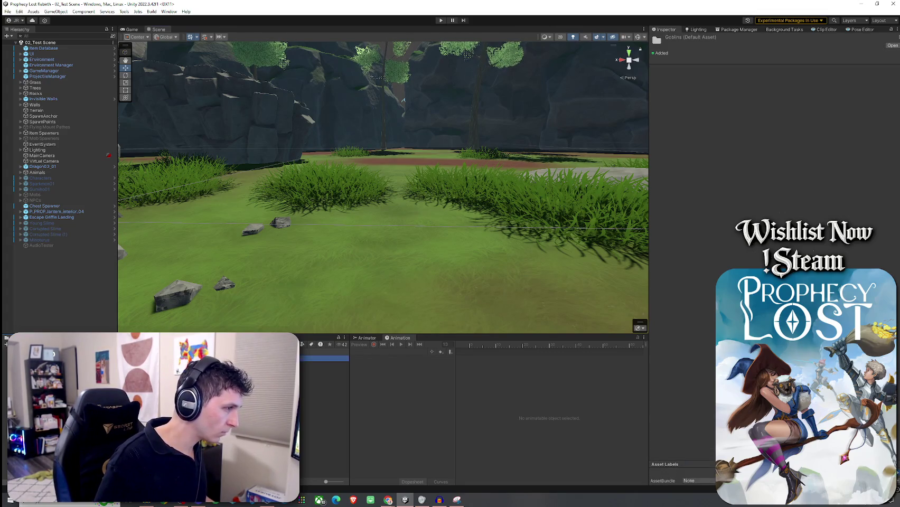
pyautogui.moveTo(323, 359); pyautogui.dragTo(228, 211)
pyautogui.moveTo(323, 360)
pyautogui.mouseDown()
pyautogui.moveTo(509, 158)
pyautogui.moveTo(476, 201)
pyautogui.moveTo(433, 221)
pyautogui.moveTo(370, 222)
pyautogui.mouseUp()
pyautogui.click(8, 11)
pyautogui.click(120, 25)
pyautogui.doubleClick(130, 29)
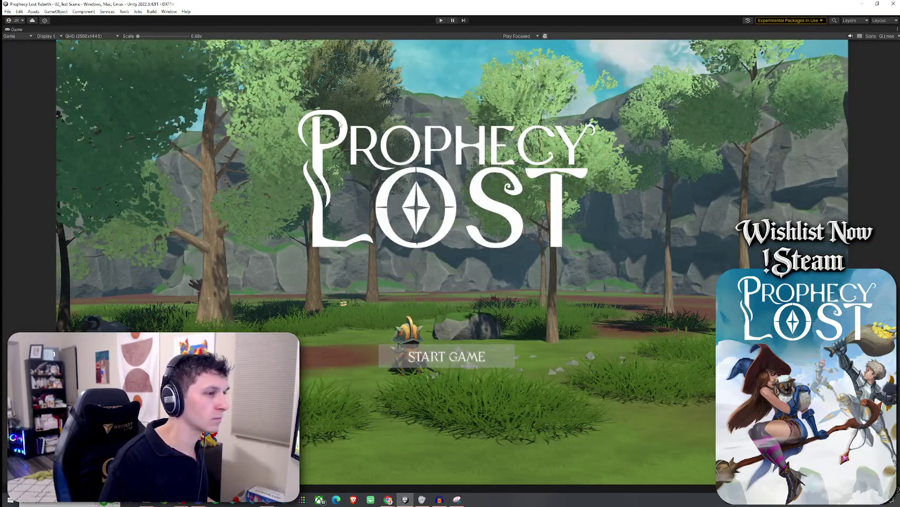
pyautogui.click(7, 12)
pyautogui.click(27, 47)
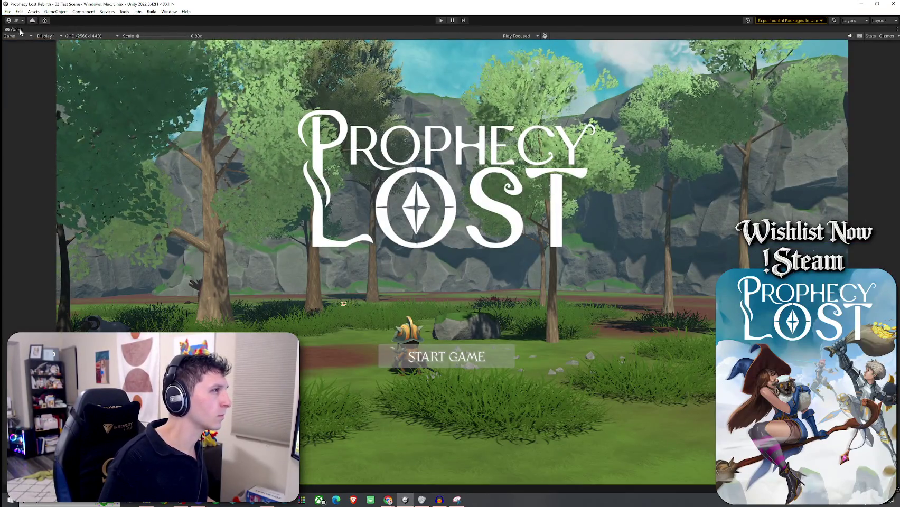
# Step: Move the Sword Goblin left, rotate it, save the scene and start Play mode
pyautogui.hotkey('shift', 'space')
pyautogui.click(158, 30)
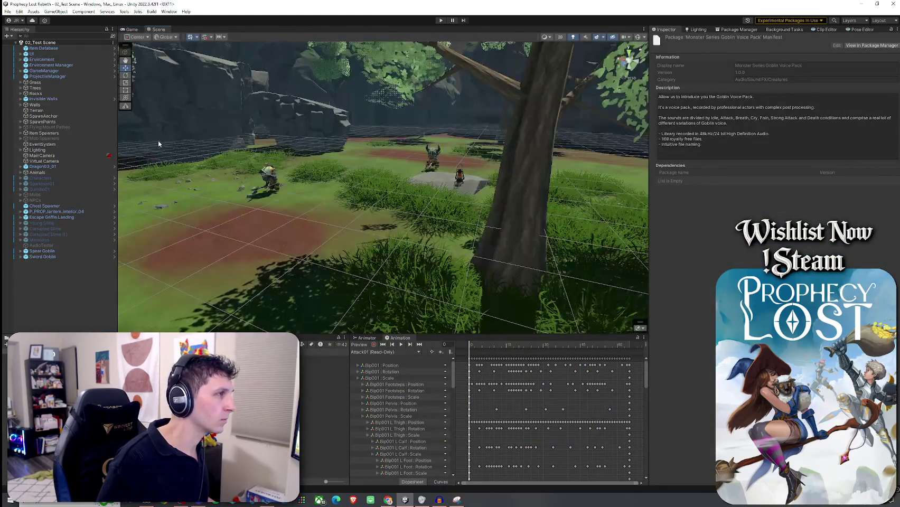
pyautogui.click(43, 257)
pyautogui.moveTo(431, 158); pyautogui.dragTo(158, 182)
pyautogui.press('e')
pyautogui.click(8, 11)
pyautogui.click(21, 46)
pyautogui.click(441, 20)
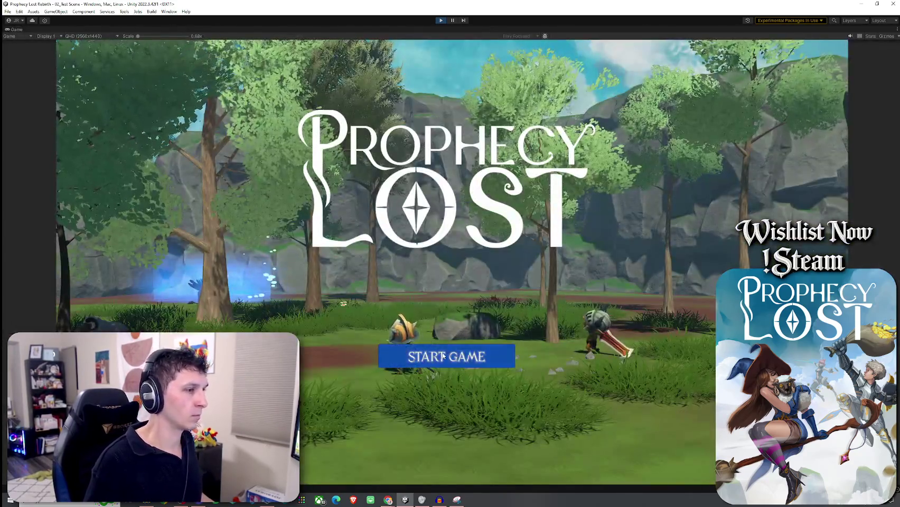
# Step: Start a game from the title menu and run the player forward toward the goblins
pyautogui.click(444, 356)
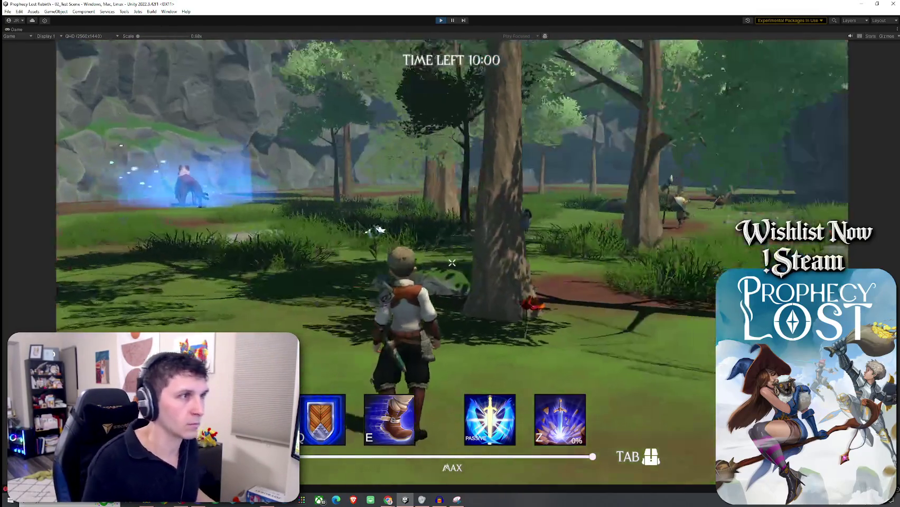
pyautogui.press('w')
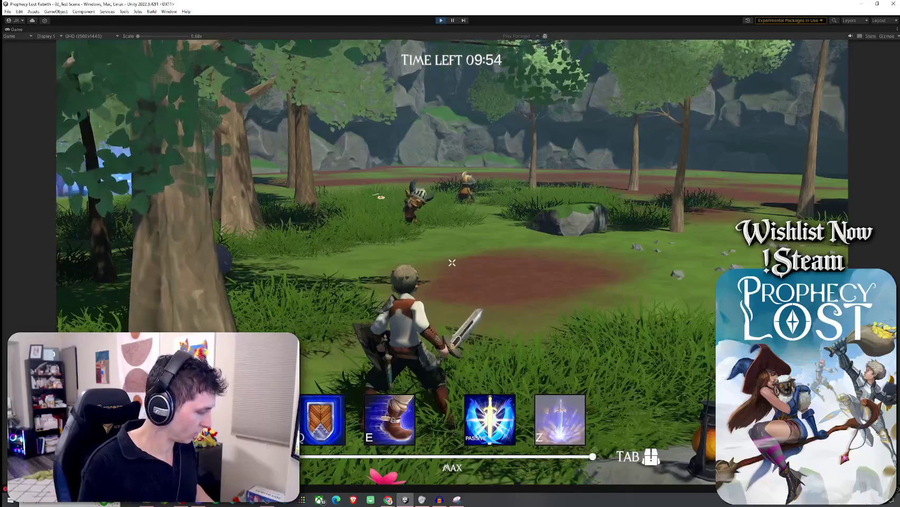
pyautogui.press('XF86AudioLowerVolume')
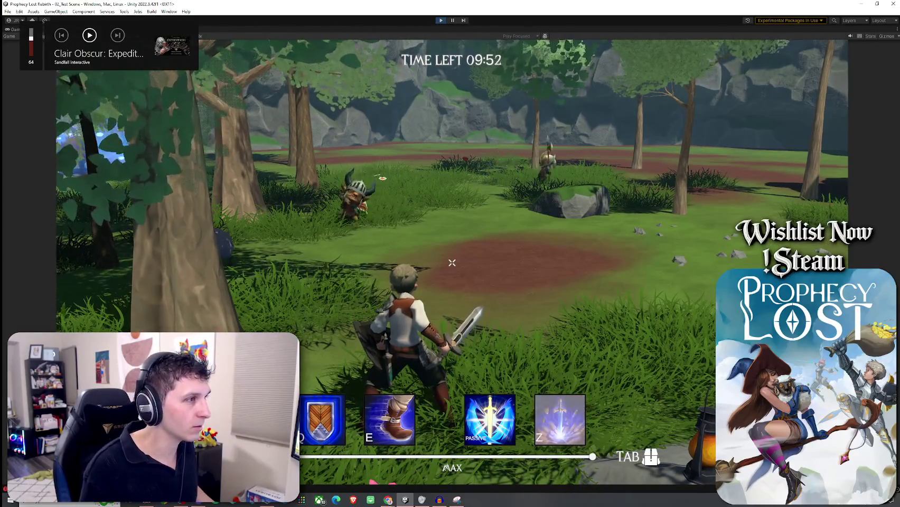
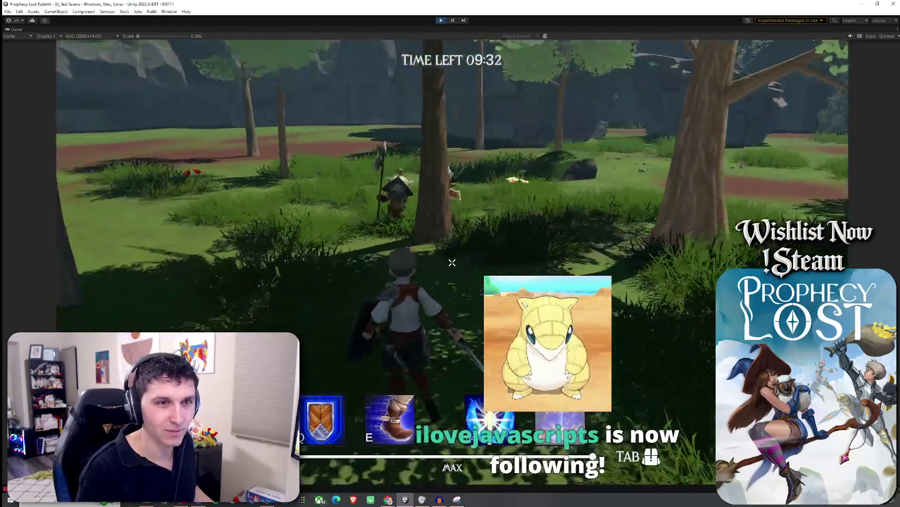
# Step: Run the hero up to the goblins and slash the horned goblin until it dies
pyautogui.press('w')
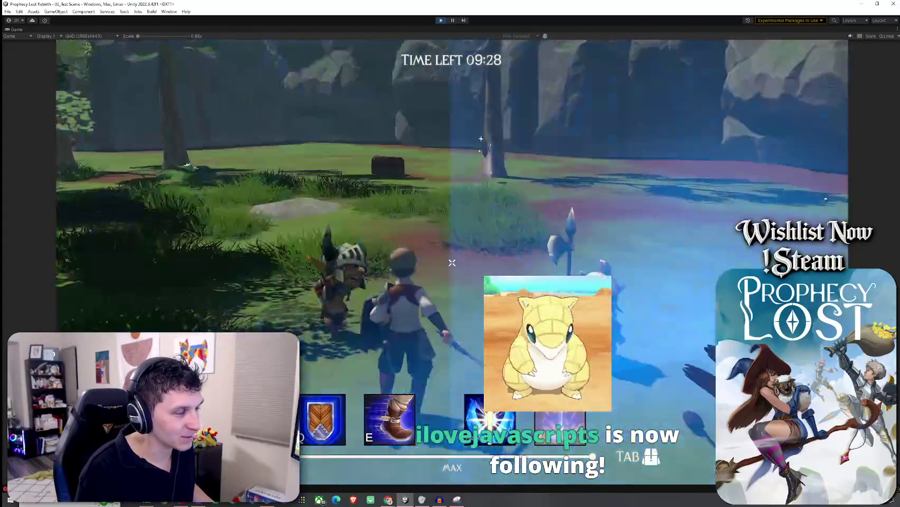
pyautogui.press('w')
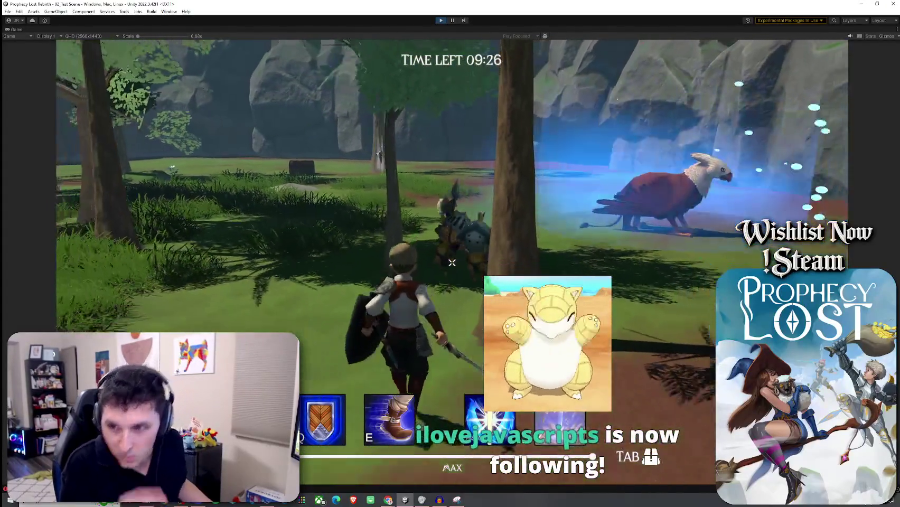
pyautogui.press('w')
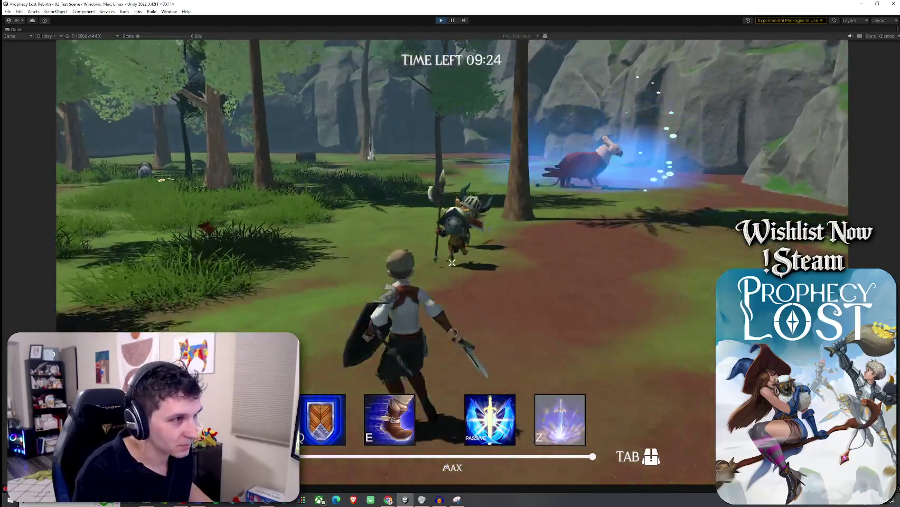
pyautogui.press('w')
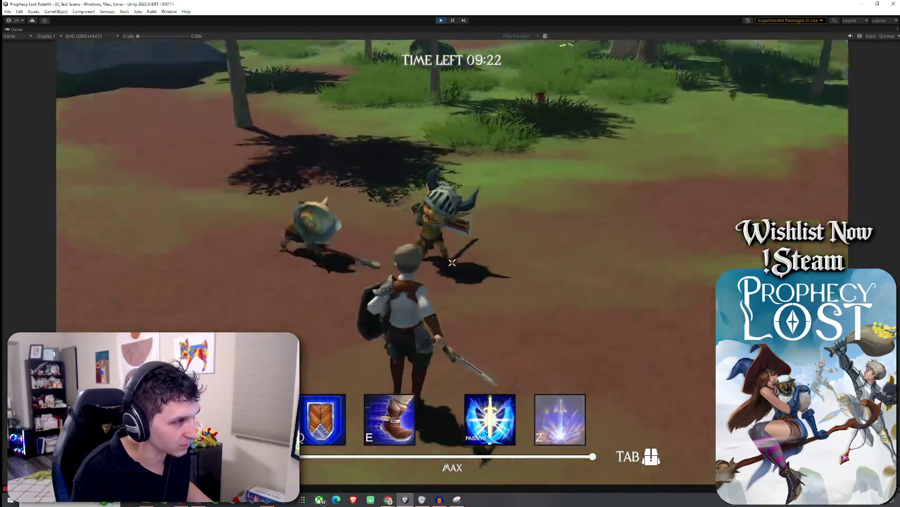
pyautogui.click(452, 262)
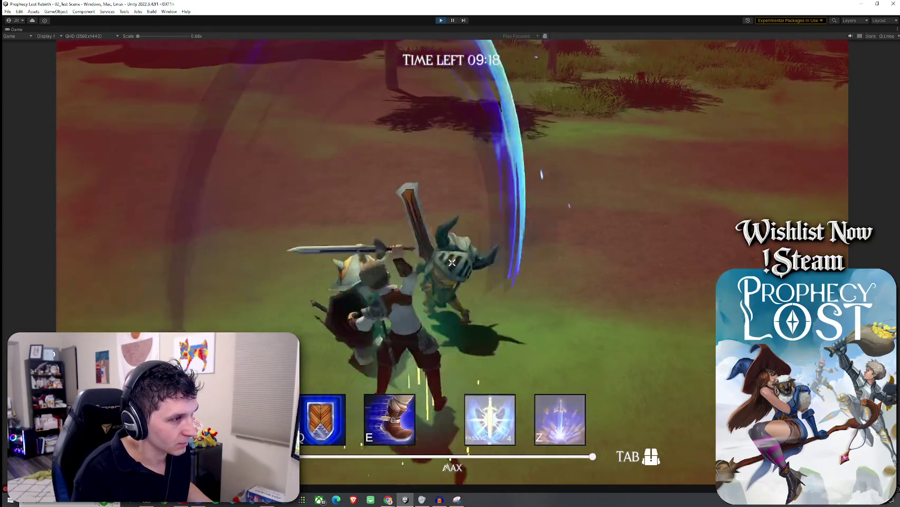
pyautogui.click(451, 262)
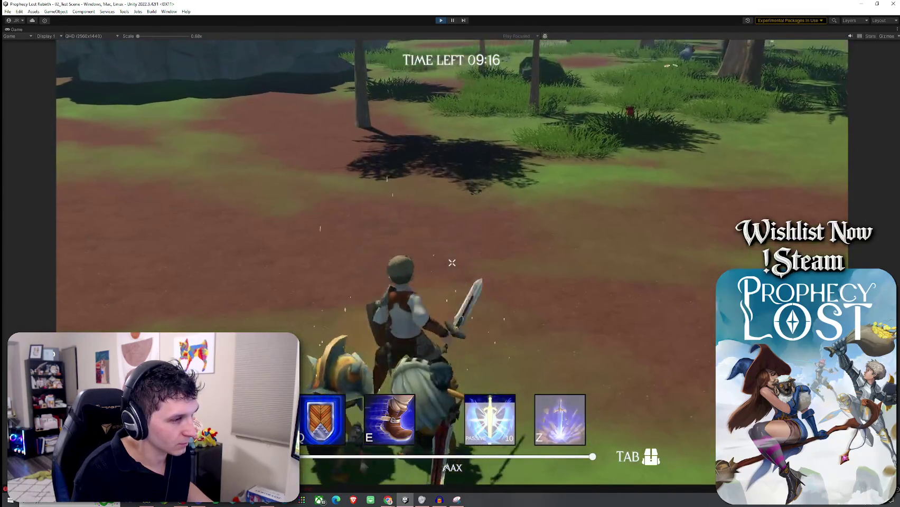
# Step: Keep swinging at the hammer, spear and sword goblins crowding the hero
pyautogui.click(452, 262)
pyautogui.click(452, 262)
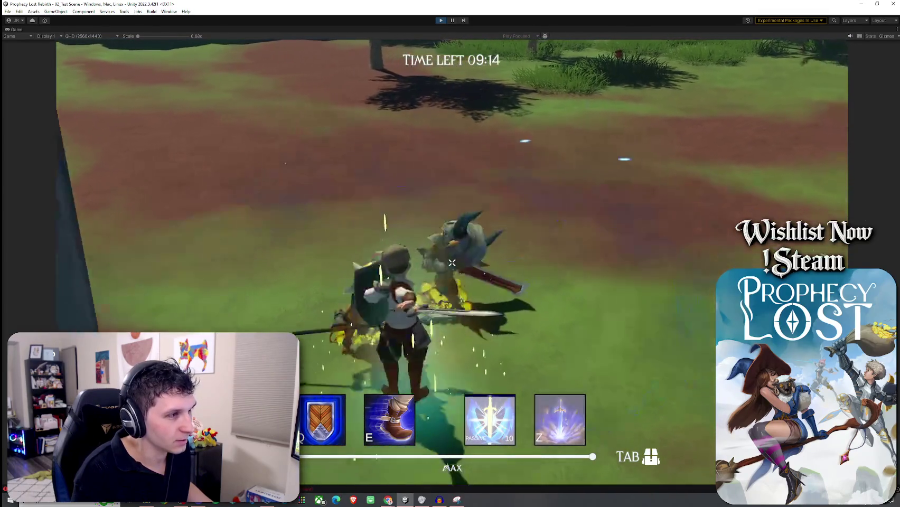
pyautogui.press('w')
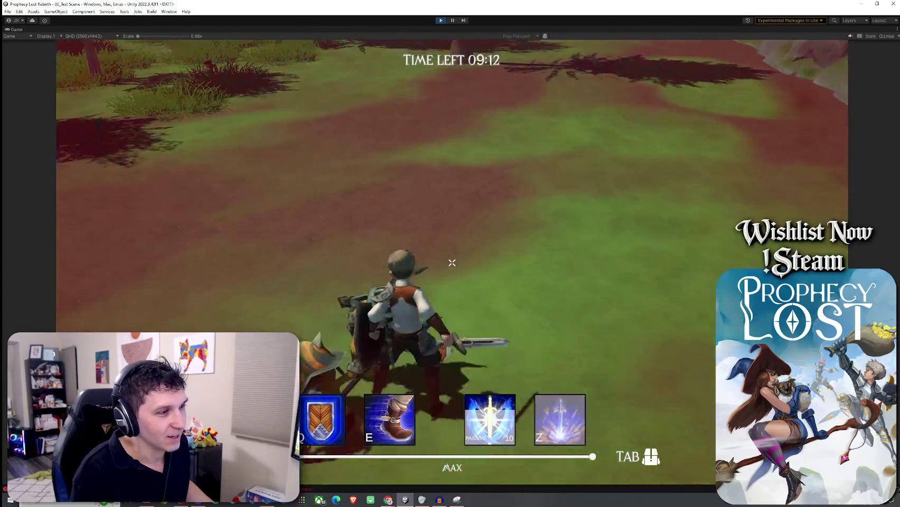
pyautogui.click(452, 263)
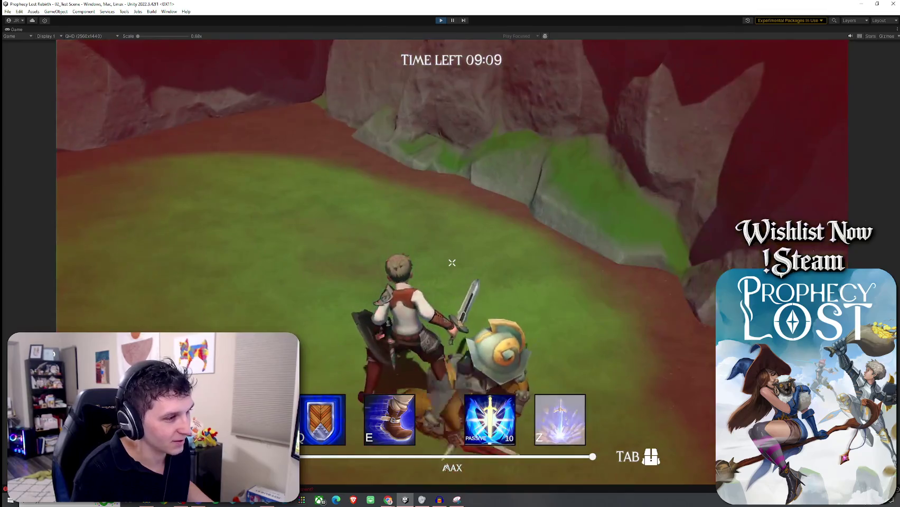
pyautogui.click(452, 263)
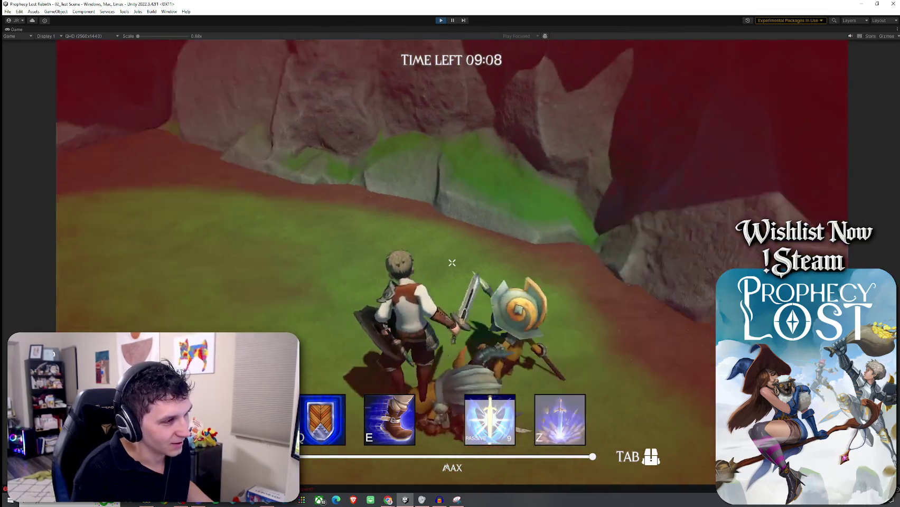
pyautogui.click(452, 262)
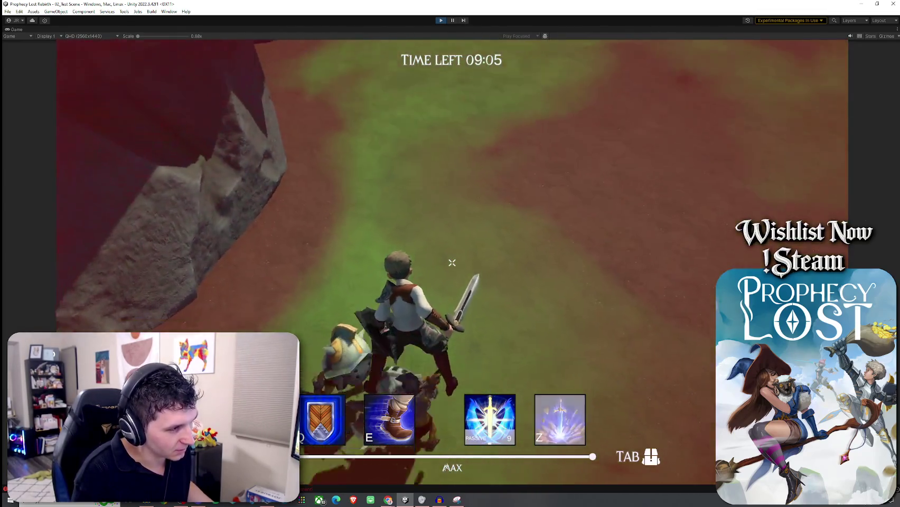
pyautogui.click(452, 262)
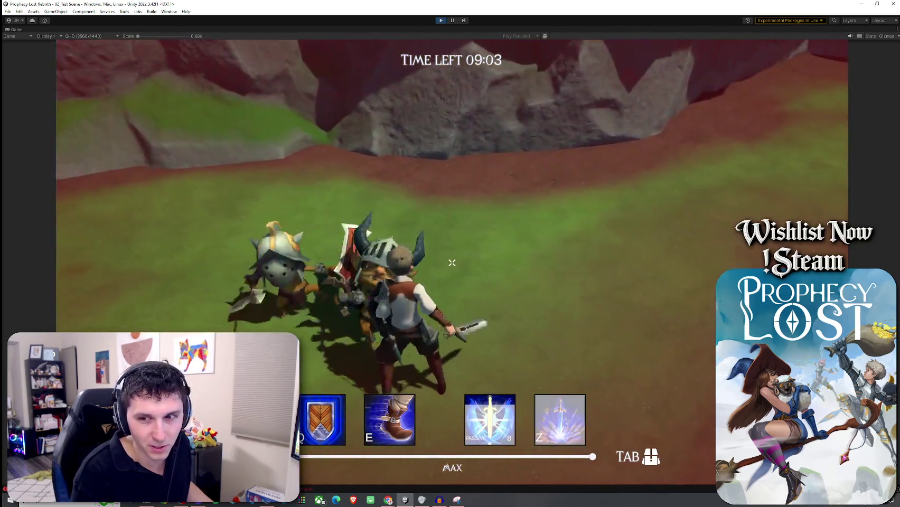
pyautogui.click(452, 263)
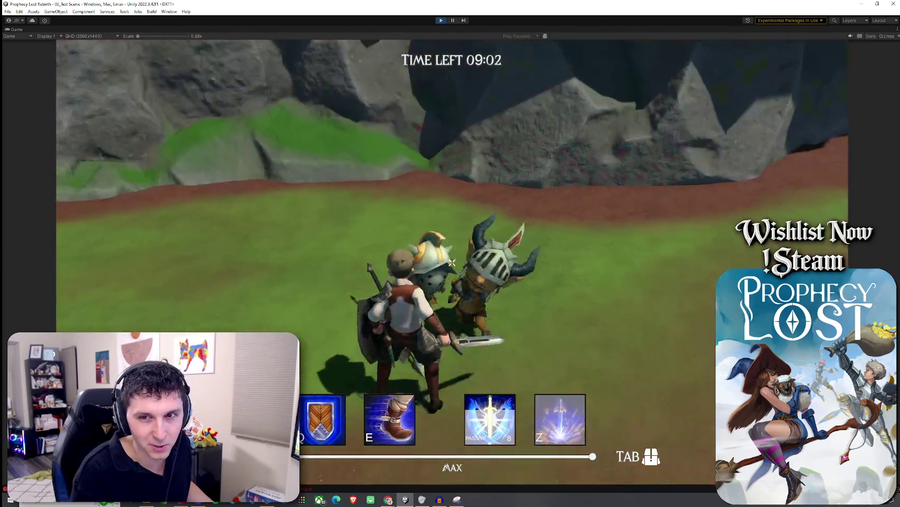
pyautogui.click(452, 263)
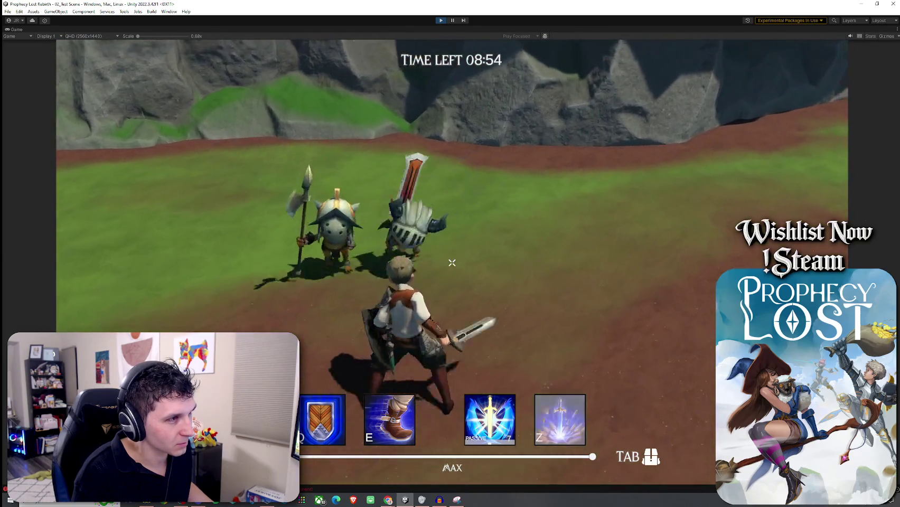
# Step: Kite the goblins through the grass past the tree toward the rock wall
pyautogui.press('w')
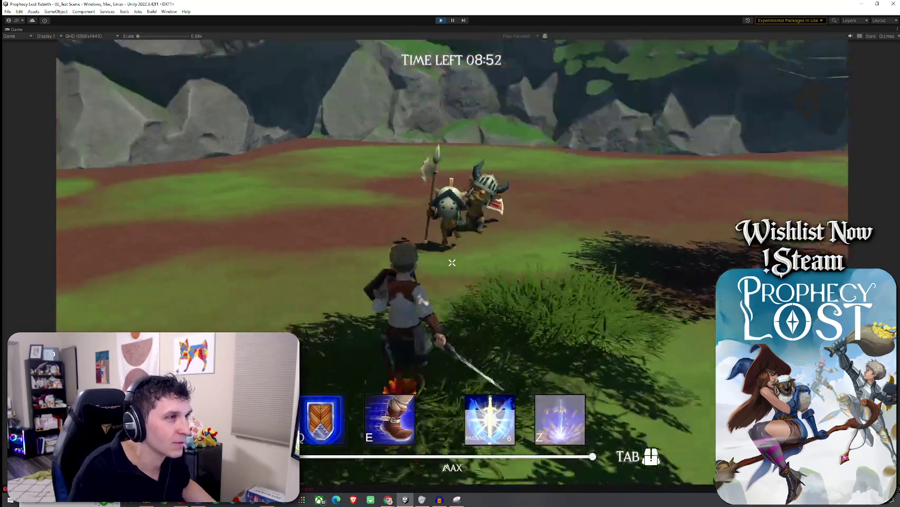
pyautogui.press('w')
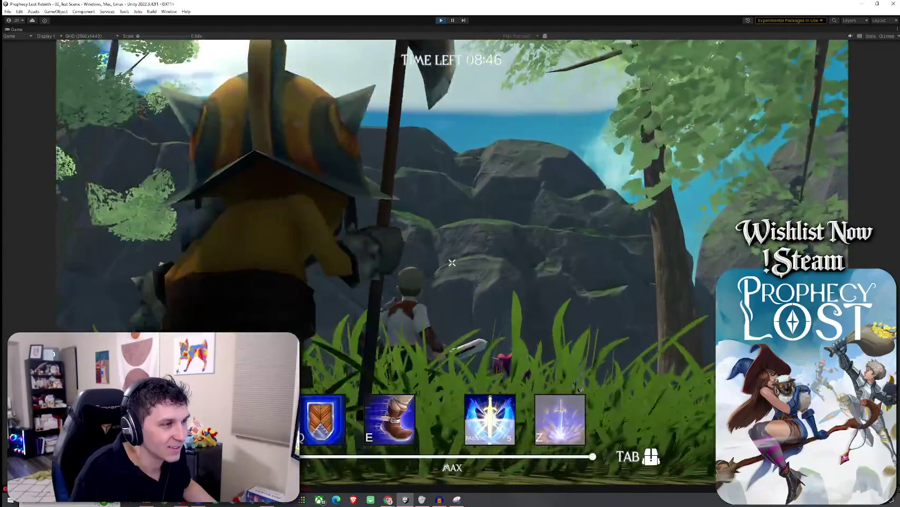
pyautogui.press('w')
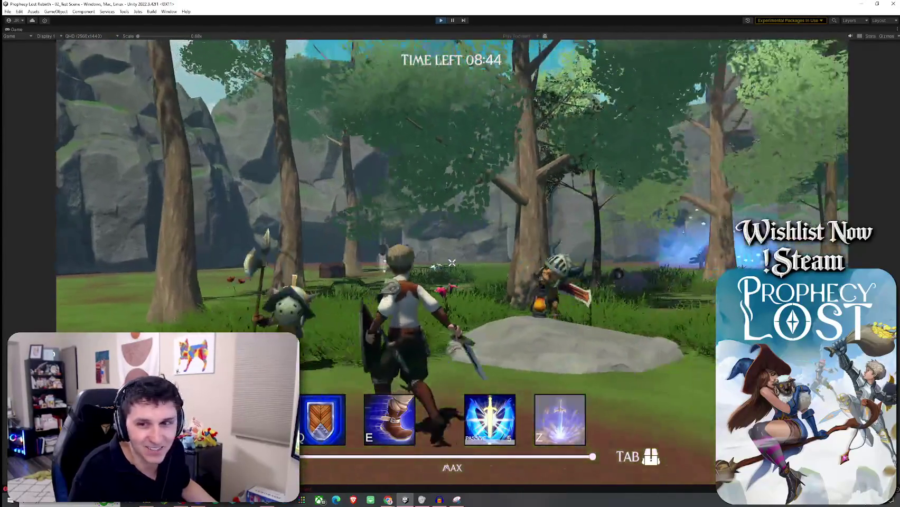
pyautogui.press('w')
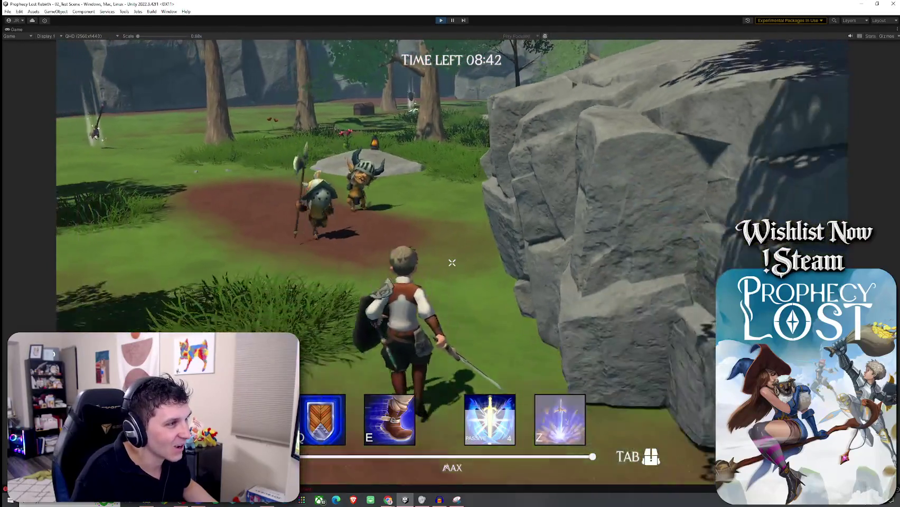
# Step: Climb over the rock outcrop, face the goblins, then stop the playtest with Ctrl+P
pyautogui.press('w')
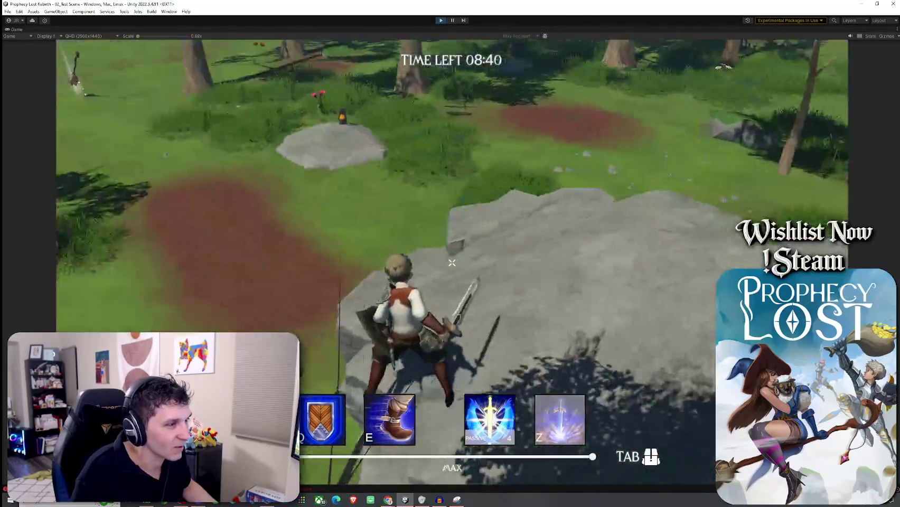
pyautogui.press('w')
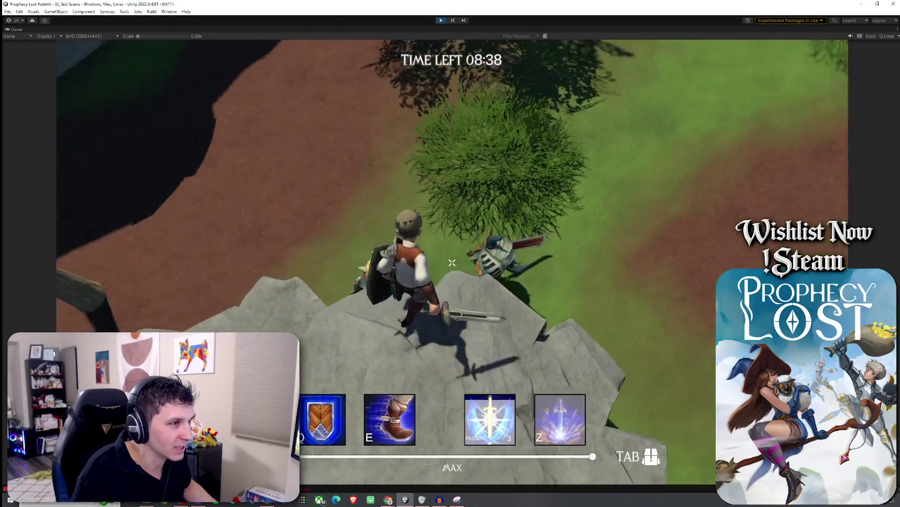
pyautogui.press('w')
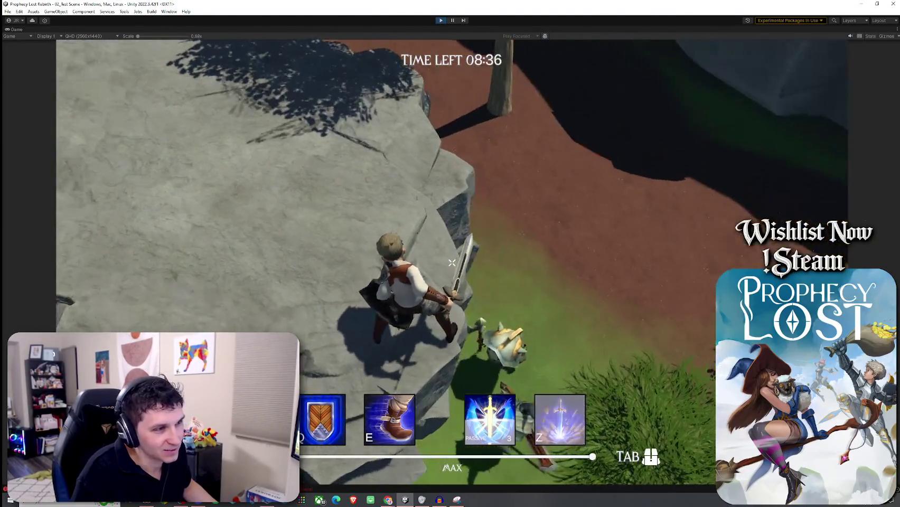
pyautogui.hotkey('ctrl', 'p')
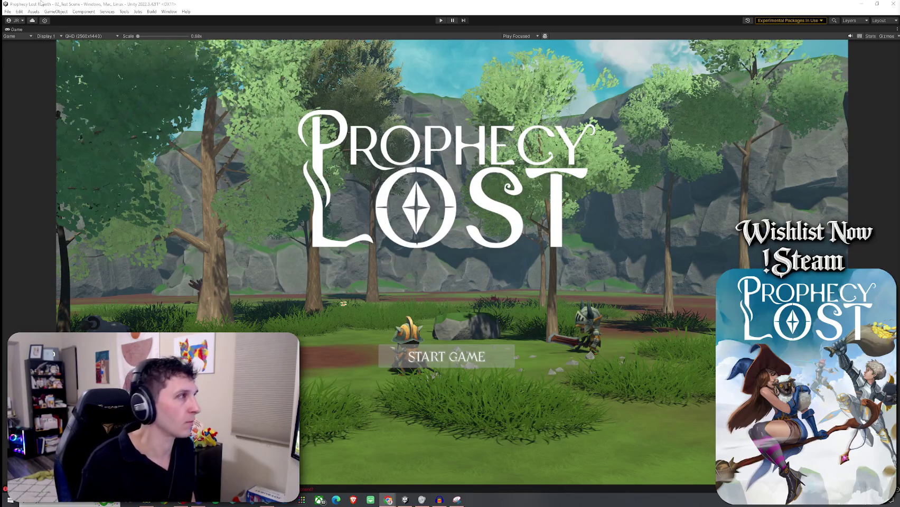
# Step: Un-maximize the Game view and save the 02_Test Scene via File > Save
pyautogui.doubleClick(11, 30)
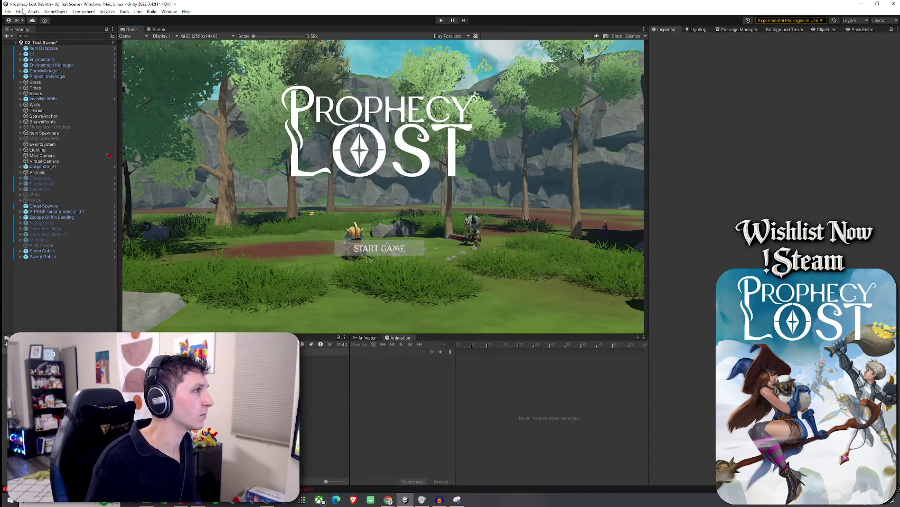
pyautogui.click(7, 11)
pyautogui.click(20, 44)
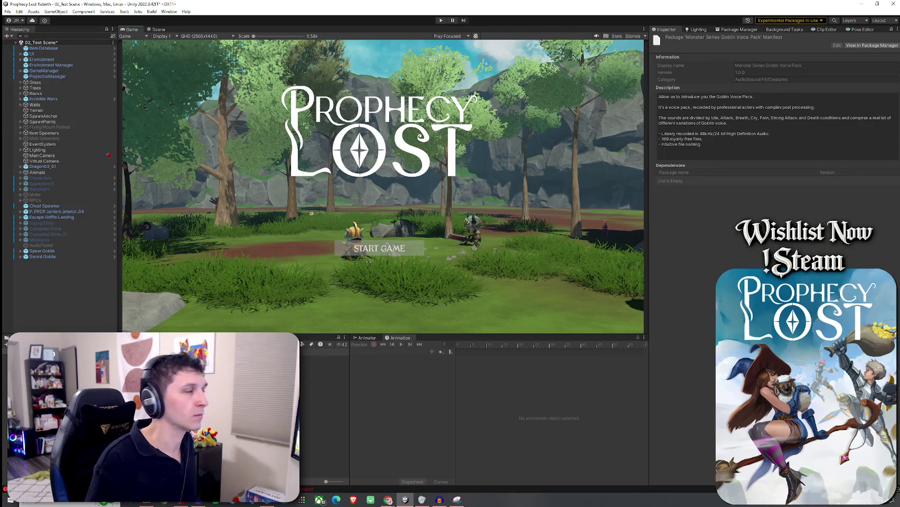